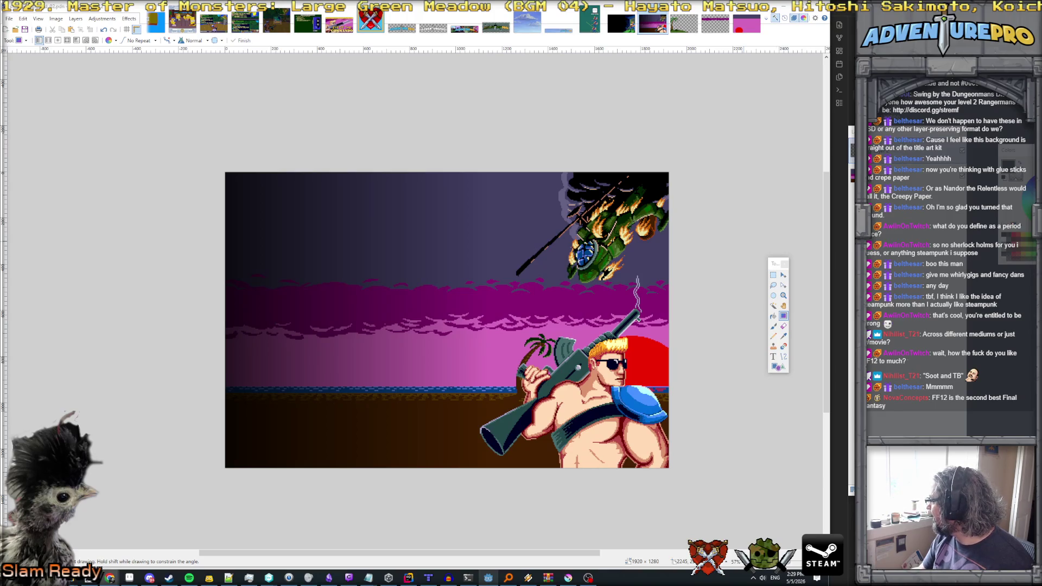
# - Drag the Chrome window with the Final Fantasy XII airship art over the Paint.NET canvas
pyautogui.moveTo(519, 235); pyautogui.dragTo(531, 189)
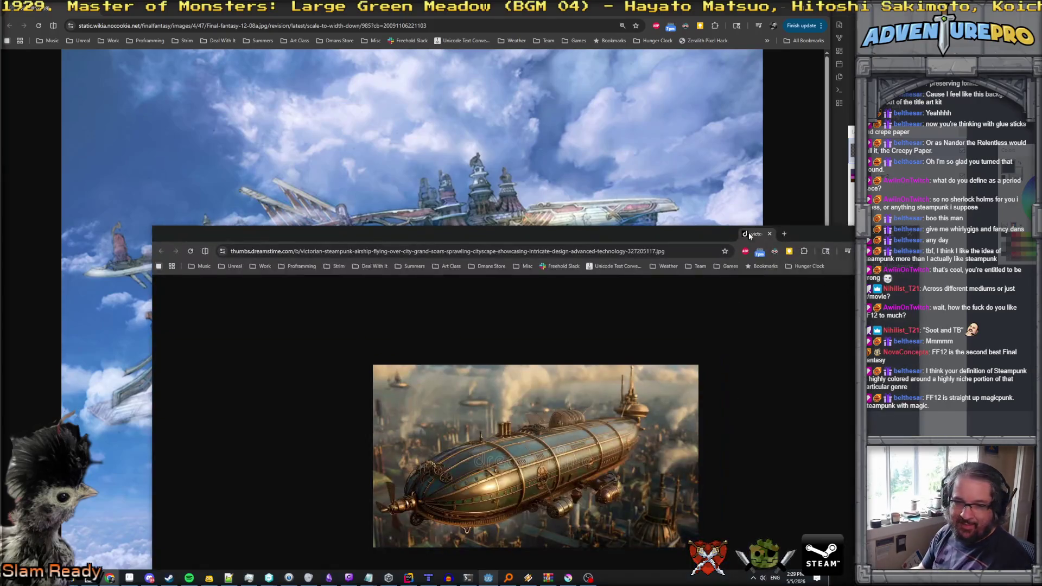
# - Resize the steampunk airship window, zoom it to 175%, reposition it, then bring forward the Balthier and Fran artwork
pyautogui.moveTo(748, 233); pyautogui.dragTo(776, 112)
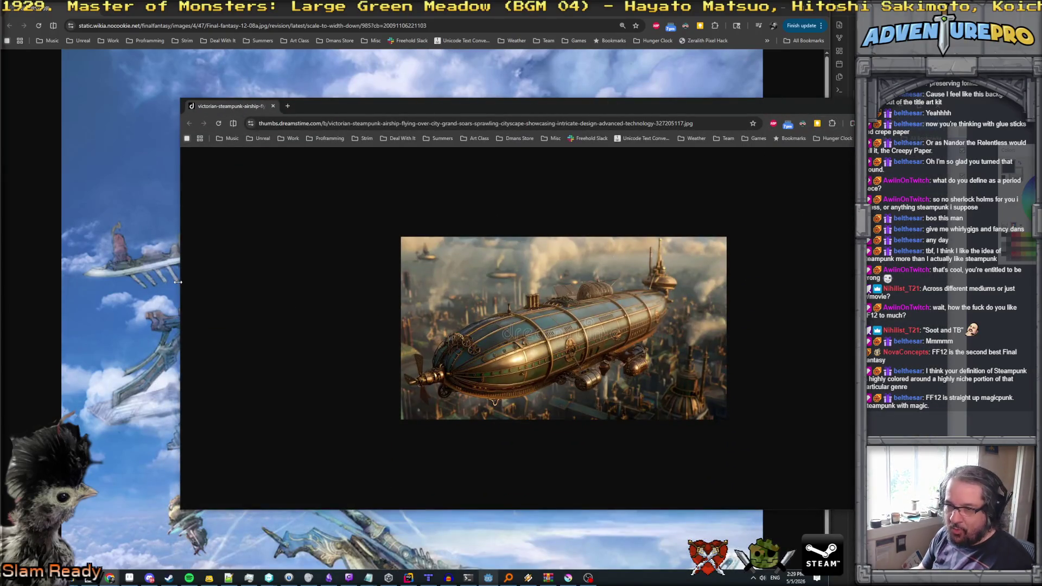
pyautogui.moveTo(178, 282); pyautogui.dragTo(255, 289)
pyautogui.keyDown('ctrl'); pyautogui.scroll(4, 593, 327); pyautogui.keyUp('ctrl')
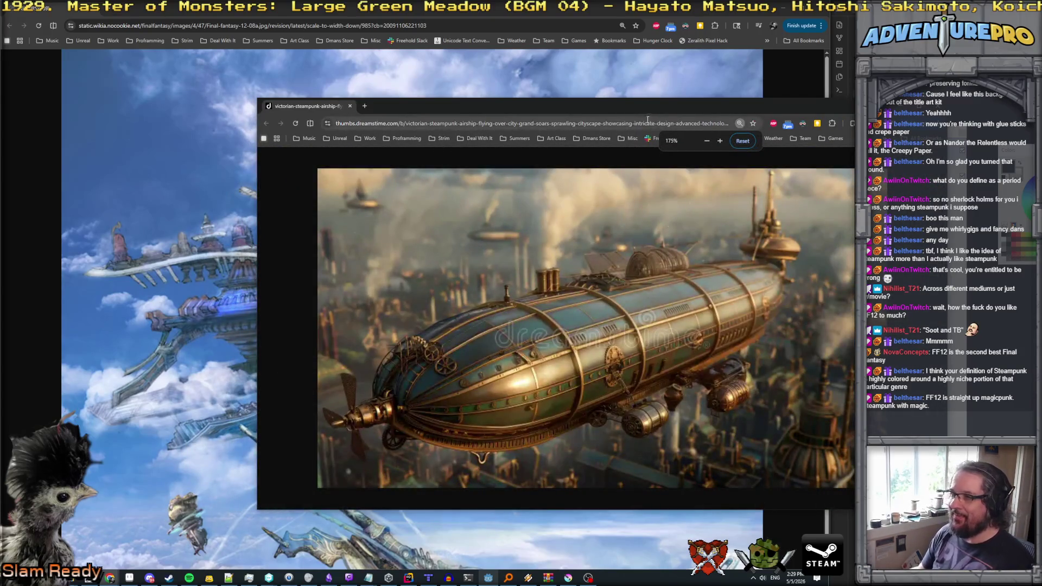
pyautogui.moveTo(649, 102)
pyautogui.mouseDown()
pyautogui.moveTo(848, 35)
pyautogui.moveTo(981, 61)
pyautogui.mouseUp()
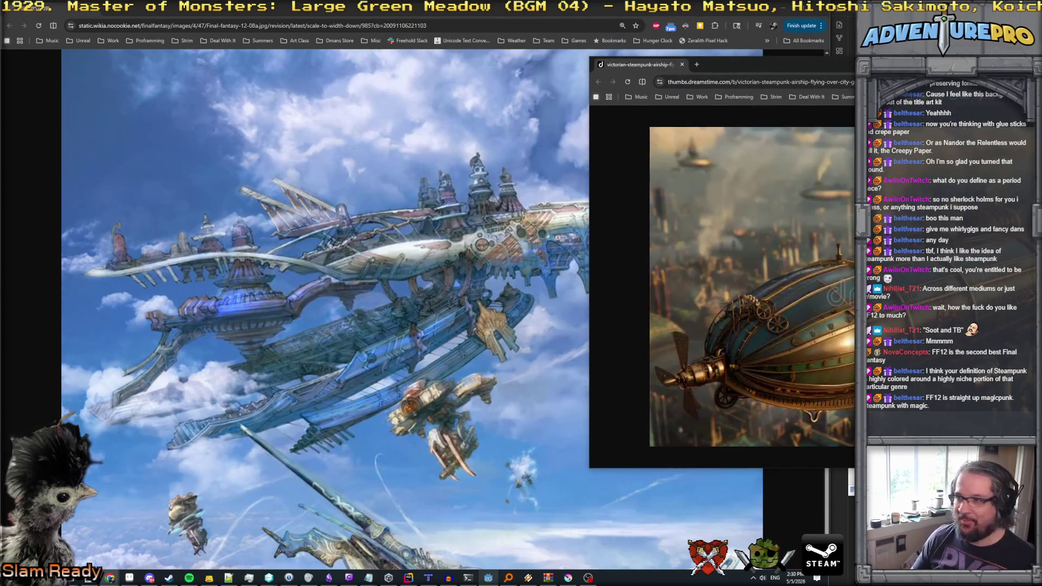
pyautogui.moveTo(981, 64)
pyautogui.mouseDown()
pyautogui.moveTo(601, 89)
pyautogui.moveTo(556, 112)
pyautogui.mouseUp()
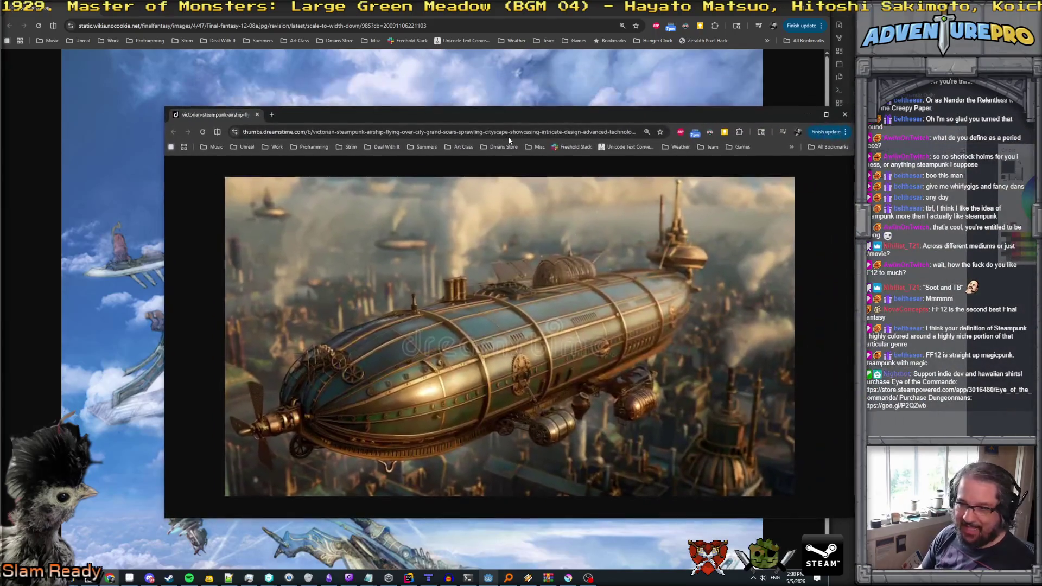
pyautogui.moveTo(509, 138); pyautogui.dragTo(507, 143)
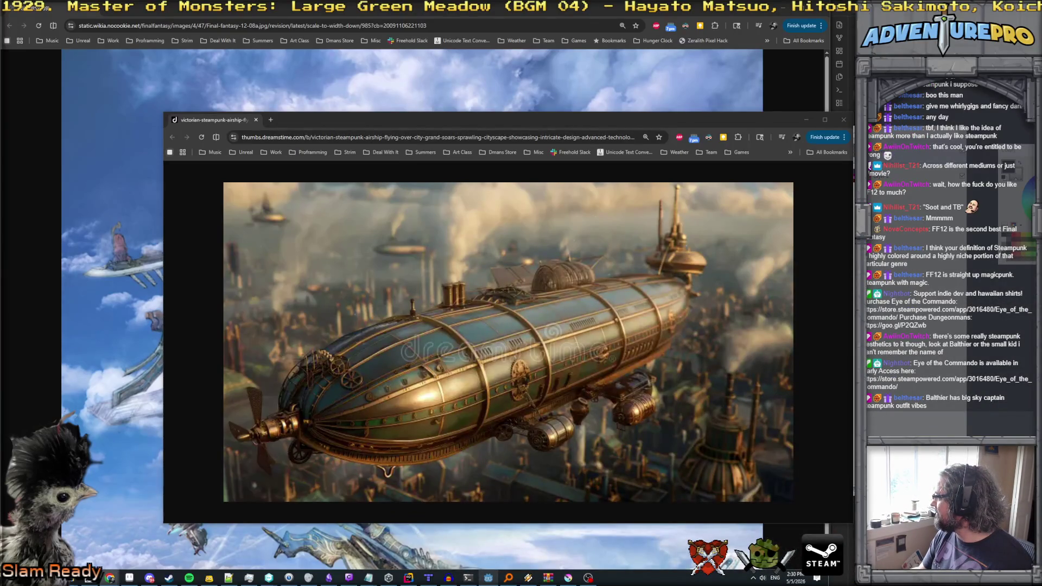
pyautogui.hotkey('alt', 'Tab')
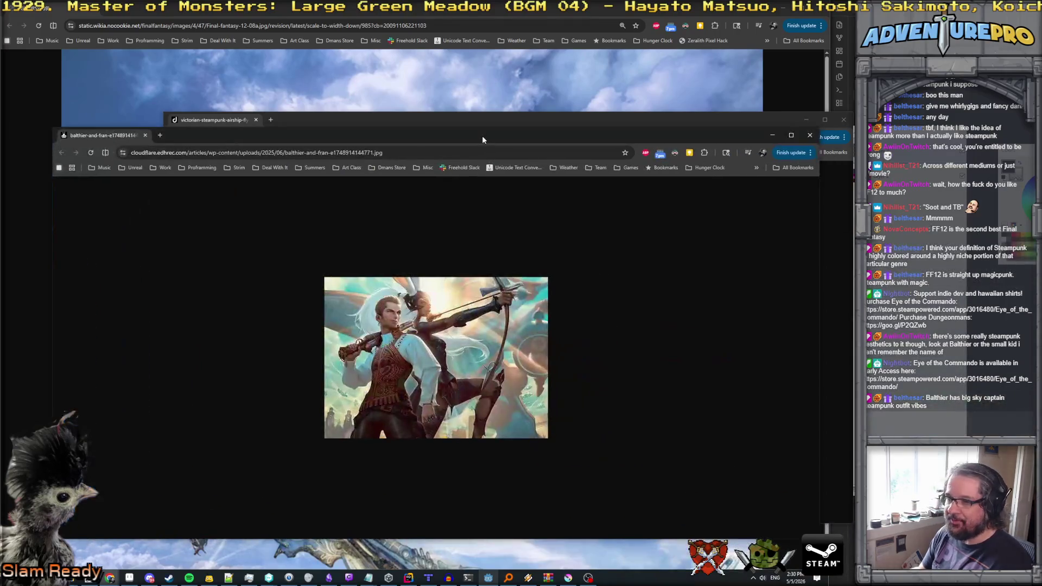
# - Zoom the Balthier and Fran artwork to 200% and bring the steampunk uniform costume photo in front
pyautogui.scroll(5, 408, 339)
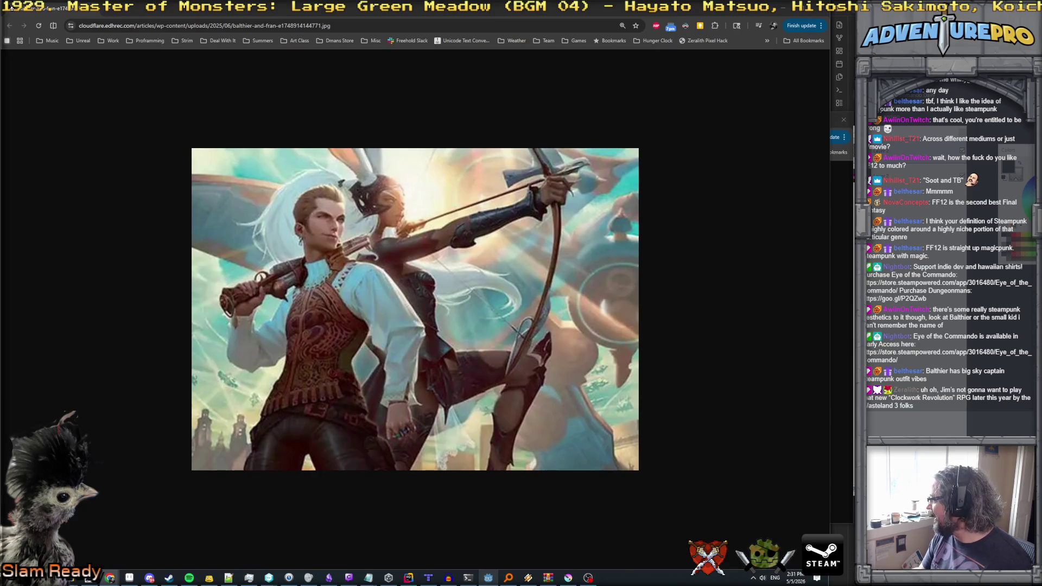
pyautogui.moveTo(1041, 293)
pyautogui.mouseDown()
pyautogui.moveTo(975, 216)
pyautogui.moveTo(805, 144)
pyautogui.mouseUp()
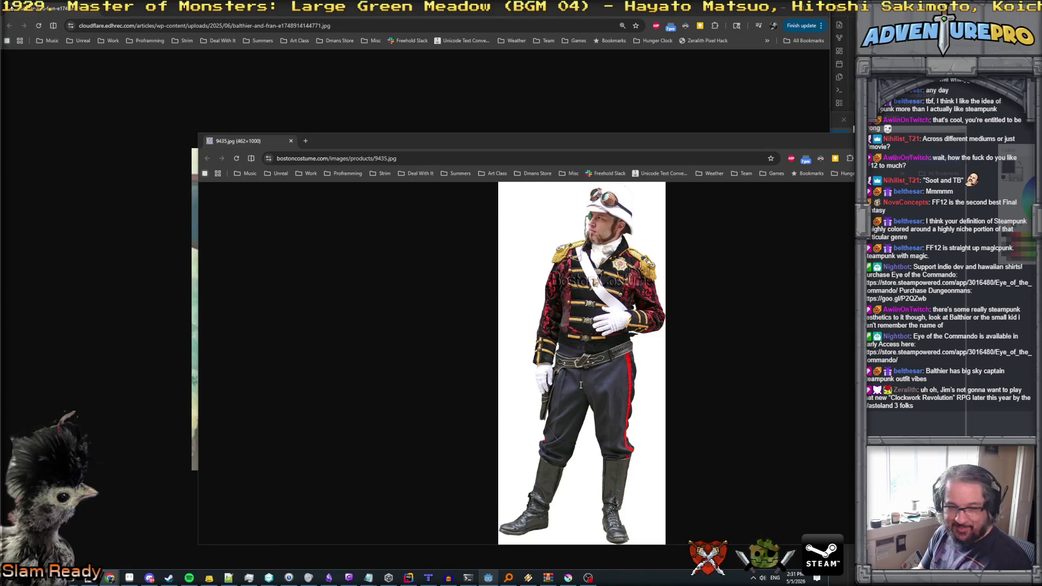
# - Merge the top-hat costume photo into the uniform photo's window at 150% zoom, then reposition that window
pyautogui.moveTo(611, 141)
pyautogui.mouseDown()
pyautogui.moveTo(561, 142)
pyautogui.moveTo(478, 95)
pyautogui.mouseUp()
pyautogui.scroll(3, 480, 304)
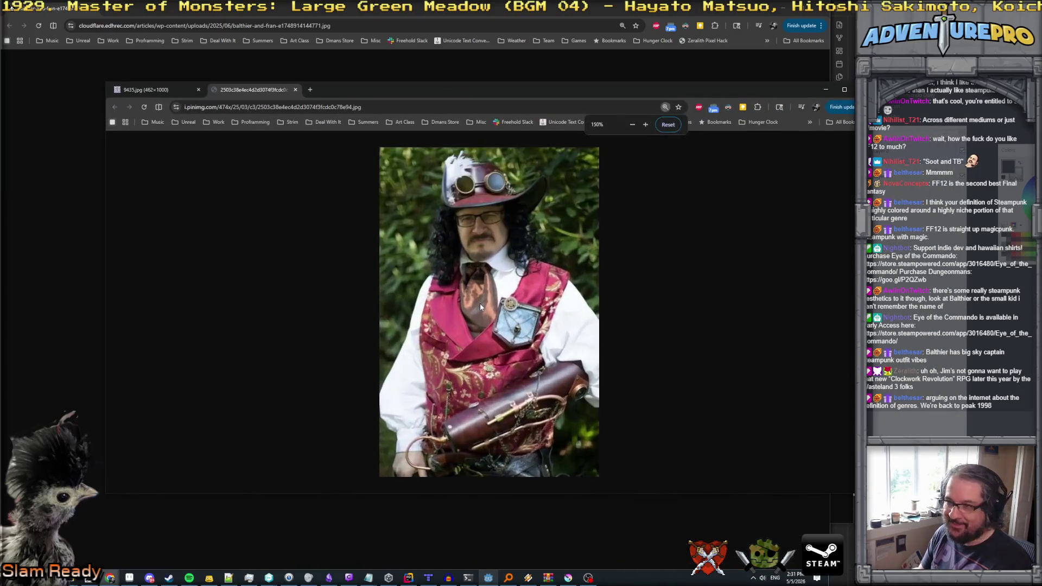
pyautogui.click(169, 89)
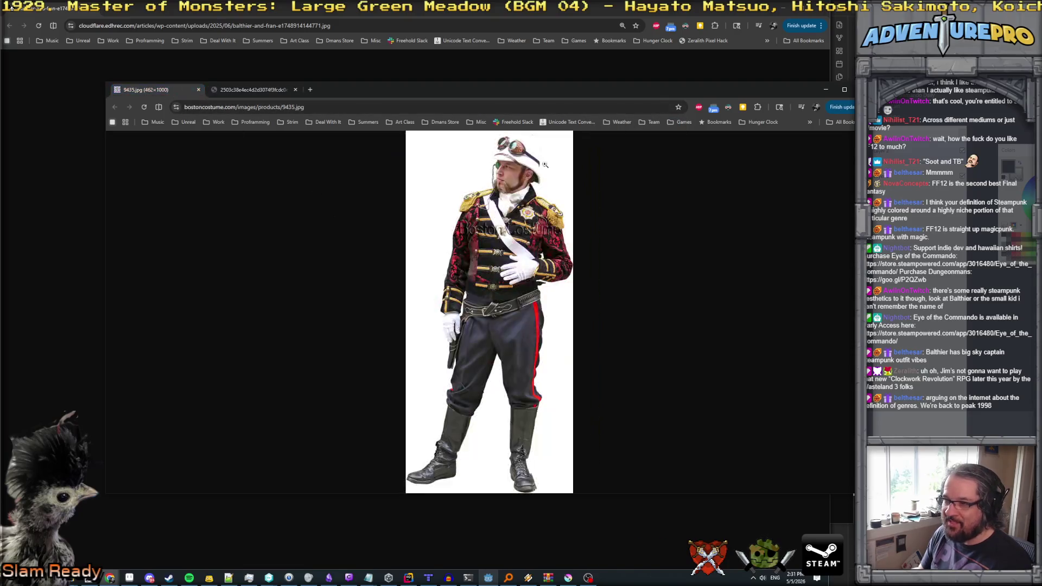
pyautogui.click(271, 91)
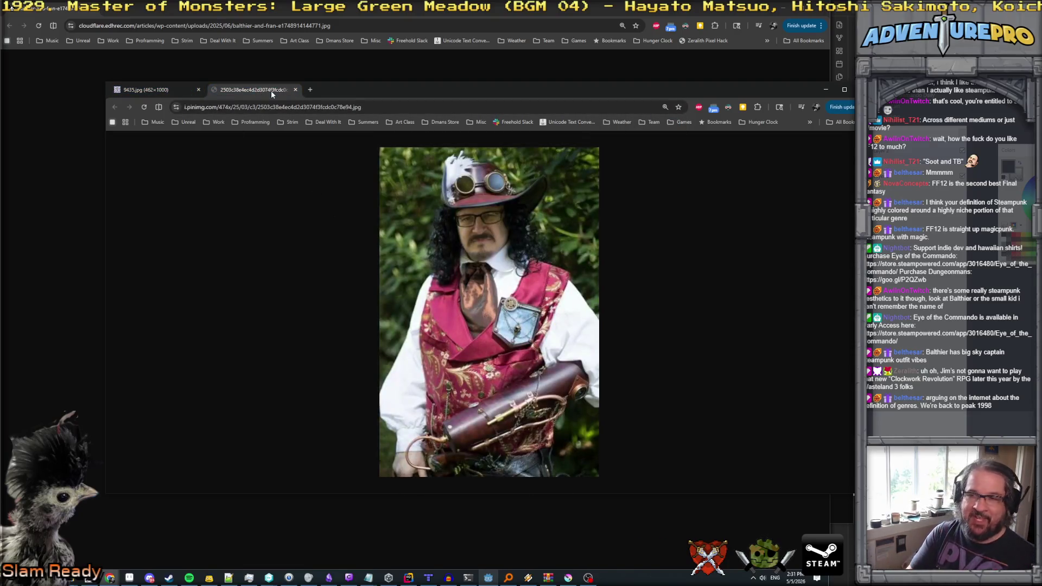
pyautogui.moveTo(375, 89); pyautogui.dragTo(657, 89)
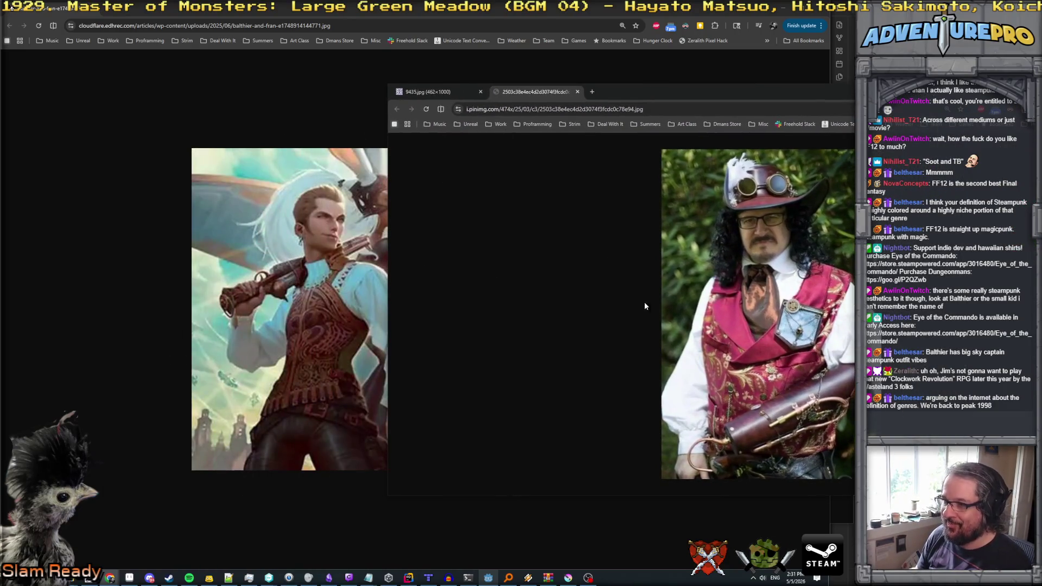
pyautogui.moveTo(724, 97); pyautogui.dragTo(454, 101)
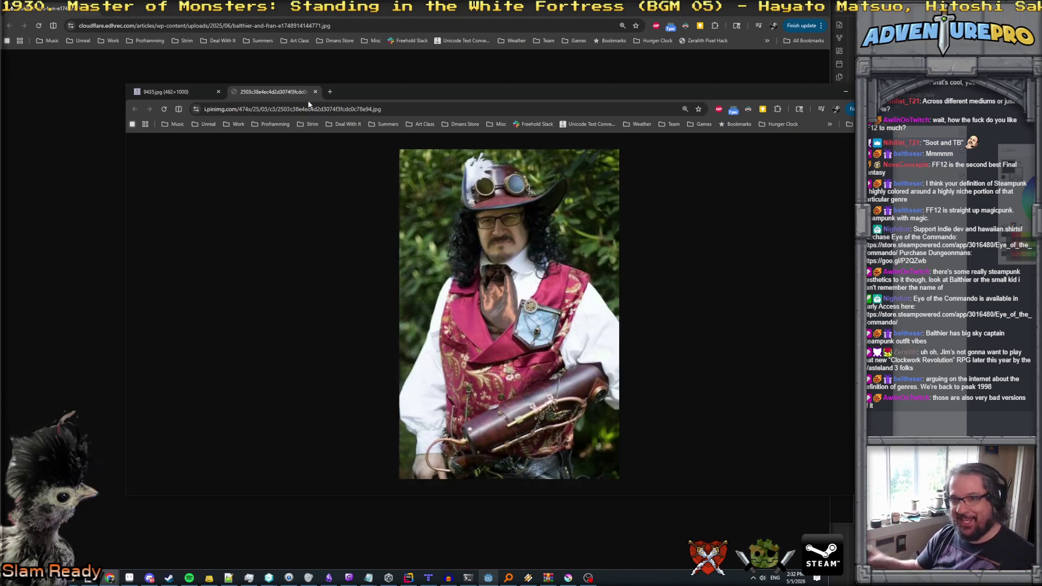
pyautogui.moveTo(312, 102); pyautogui.dragTo(783, 102)
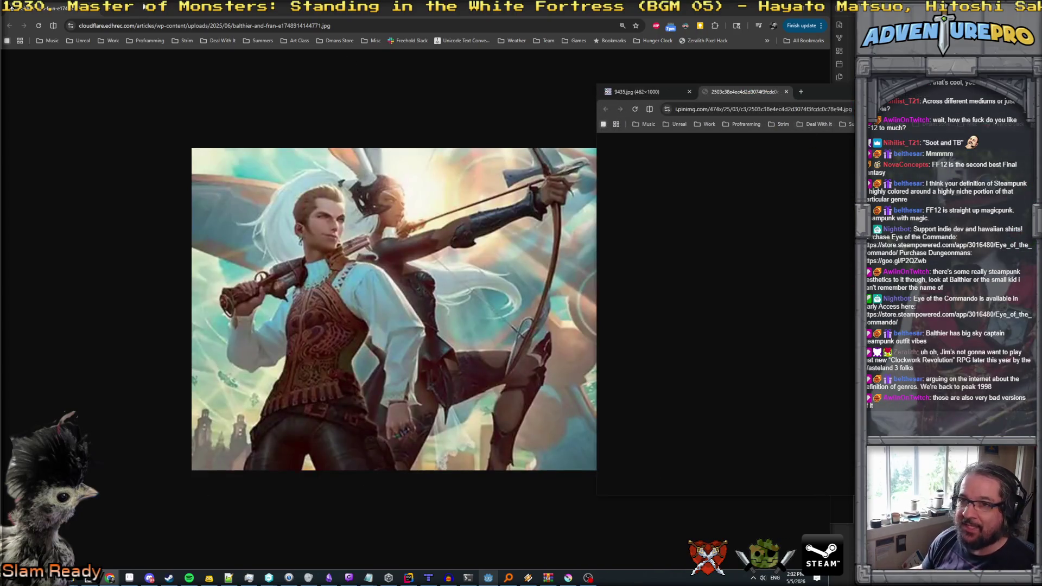
# - Close the steampunk airship, Balthier and Fran, top-hat and uniform images, leaving the gentleman costume photo
pyautogui.moveTo(561, 65)
pyautogui.mouseDown()
pyautogui.moveTo(646, 81)
pyautogui.moveTo(464, 125)
pyautogui.moveTo(736, 168)
pyautogui.mouseUp()
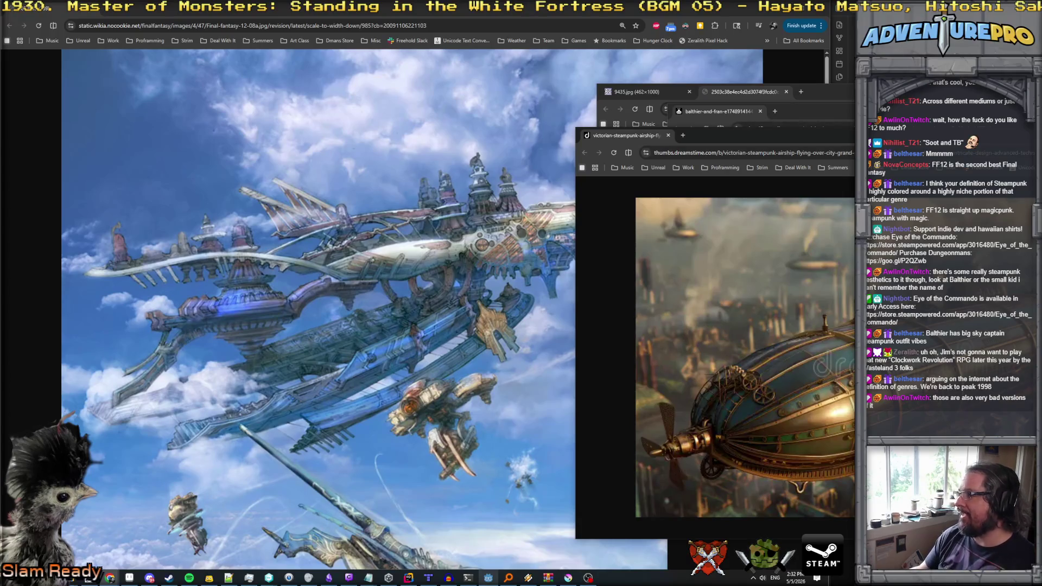
pyautogui.click(668, 135)
pyautogui.click(760, 111)
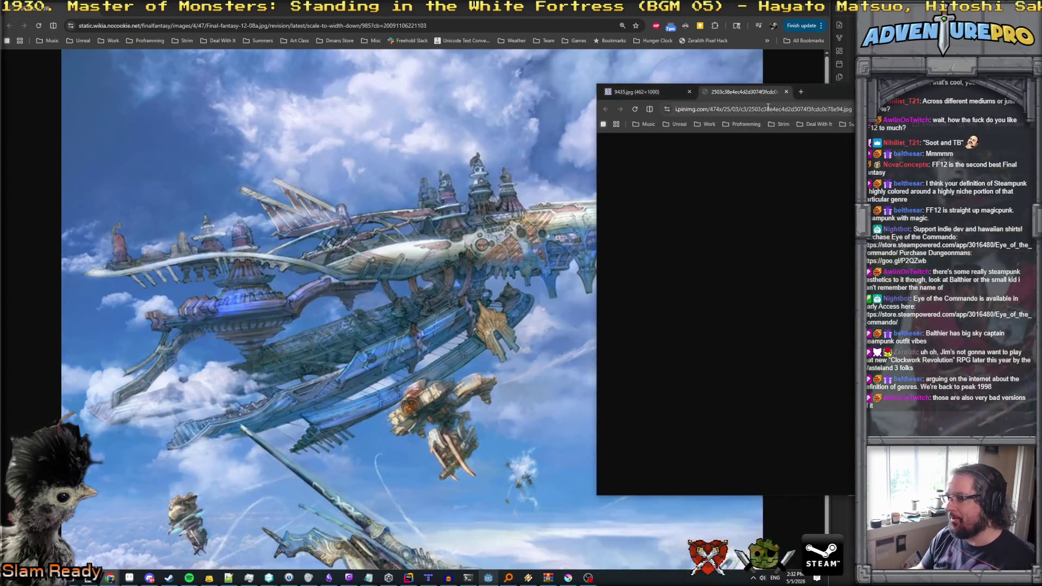
pyautogui.click(786, 91)
pyautogui.click(689, 92)
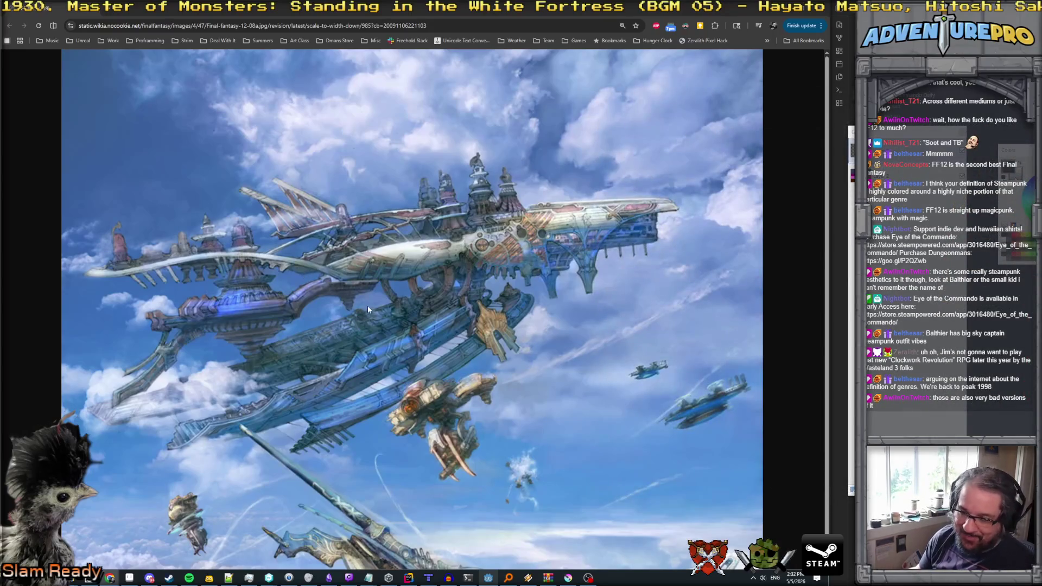
pyautogui.scroll(-1, 366, 308)
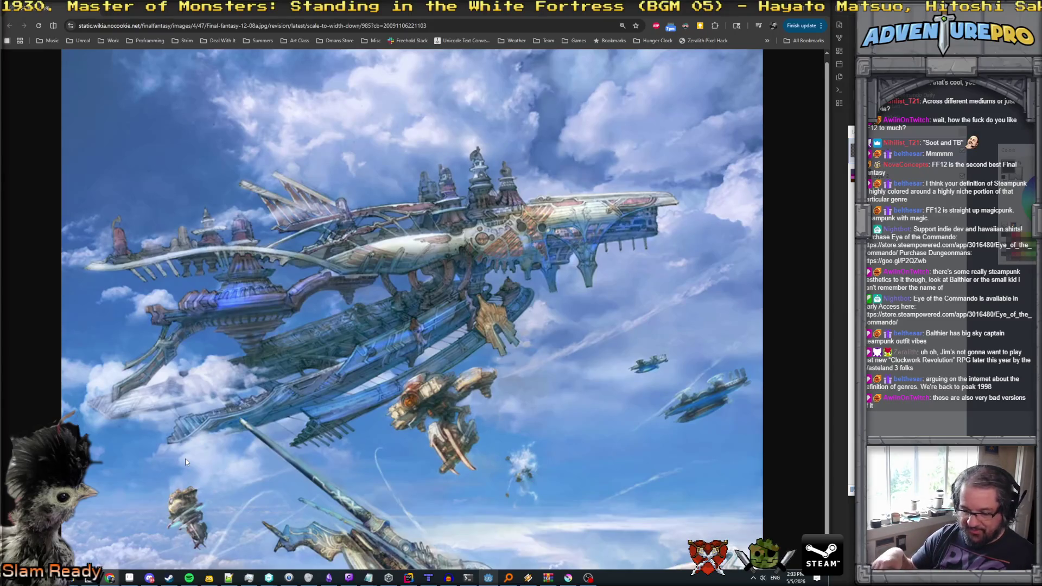
pyautogui.moveTo(349, 578)
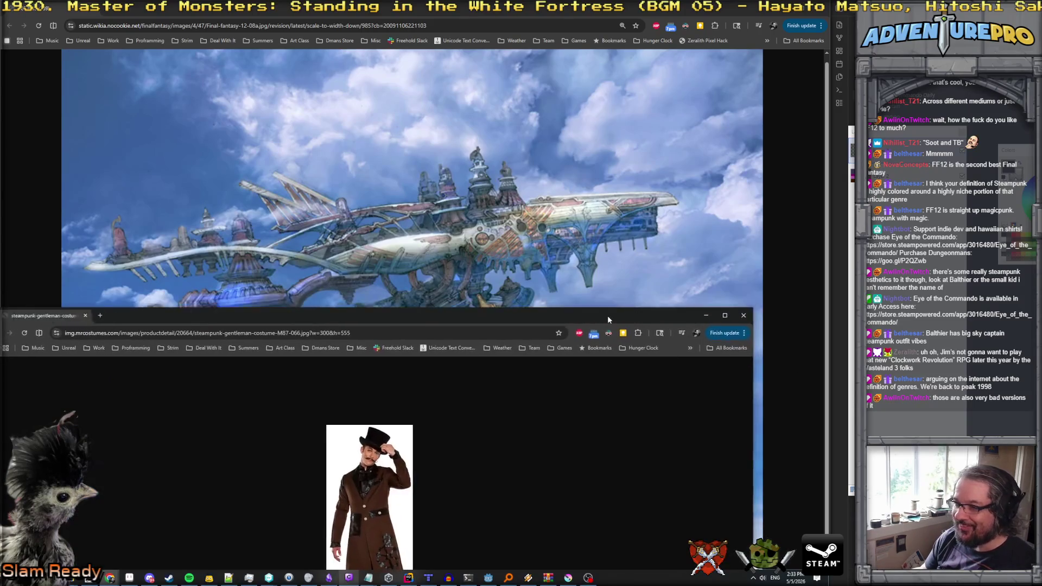
# - Zoom in and back out on the steampunk gentleman costume photo, then return to the FF12 airship tab
pyautogui.scroll(5, 484, 324)
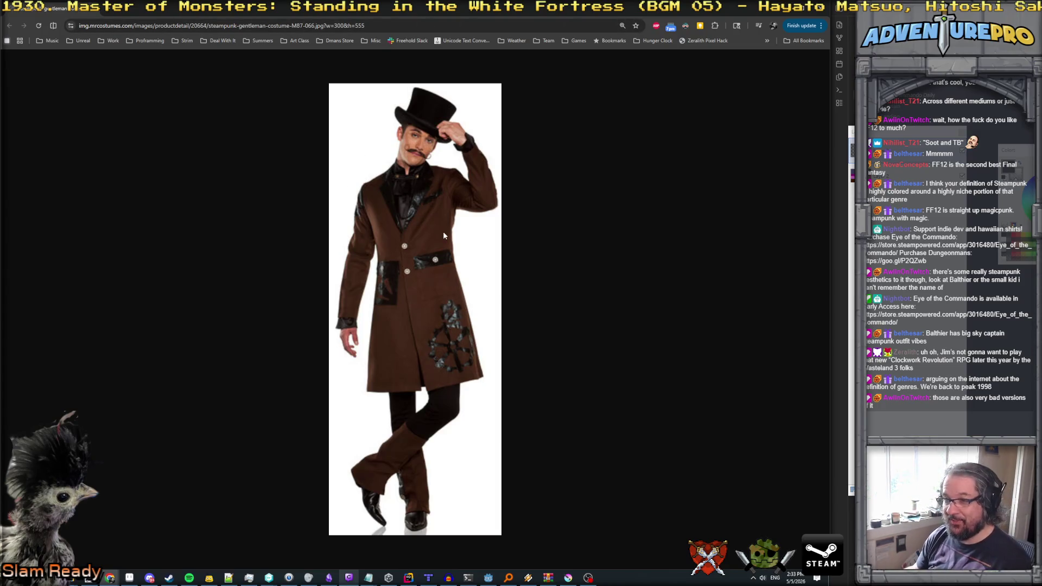
pyautogui.keyDown('ctrl'); pyautogui.scroll(2, 442, 232); pyautogui.keyUp('ctrl')
pyautogui.keyDown('ctrl'); pyautogui.scroll(2, 465, 255); pyautogui.keyUp('ctrl')
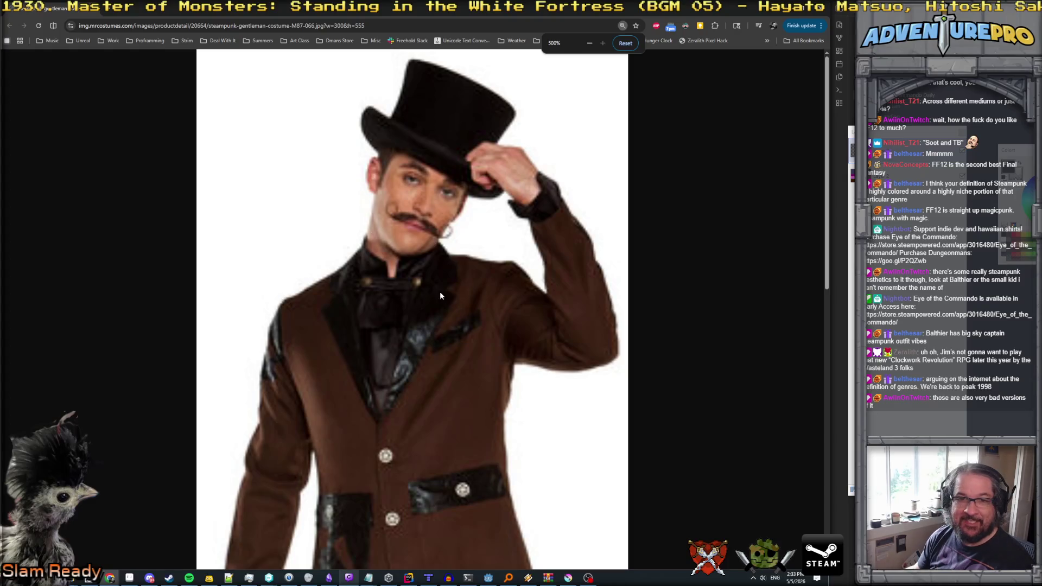
pyautogui.keyDown('ctrl'); pyautogui.scroll(-5, 408, 278); pyautogui.keyUp('ctrl')
pyautogui.keyDown('ctrl'); pyautogui.scroll(-1, 408, 276); pyautogui.keyUp('ctrl')
pyautogui.keyDown('ctrl'); pyautogui.scroll(1, 407, 271); pyautogui.keyUp('ctrl')
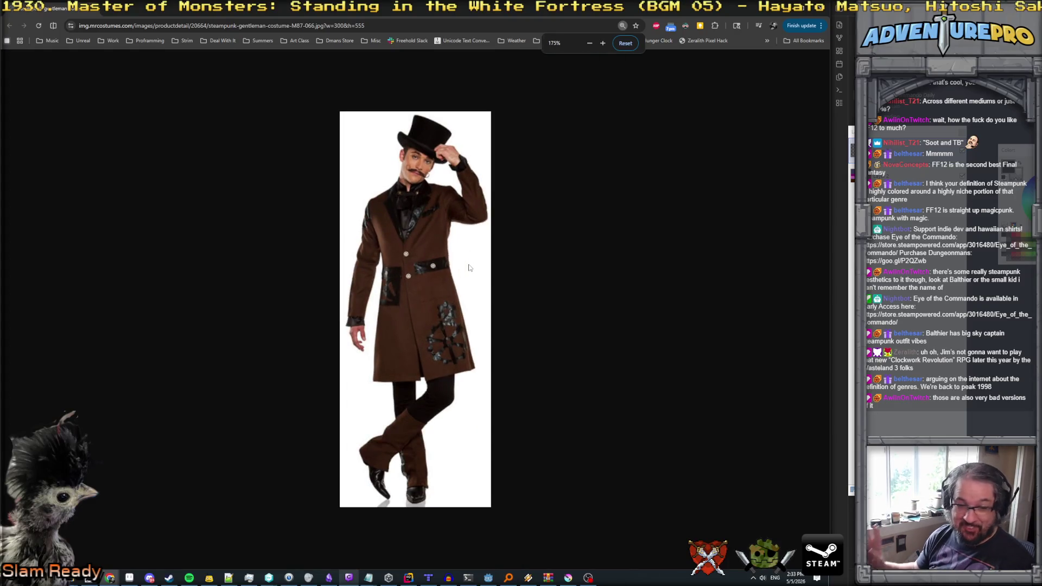
pyautogui.click(95, 10)
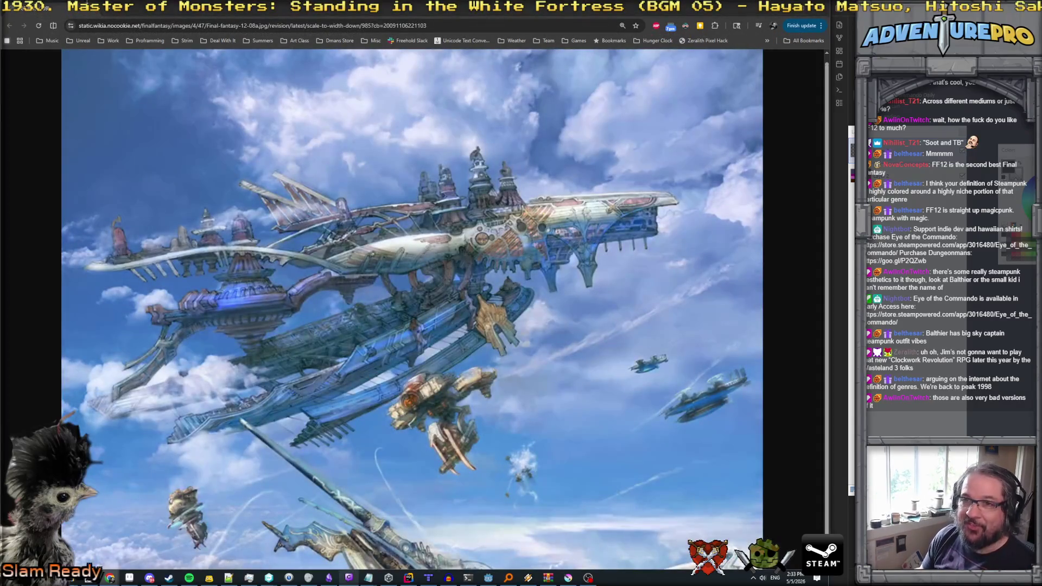
# - Switch from Chrome back to the Paint.NET commando beach scene
pyautogui.hotkey('alt', 'Tab')
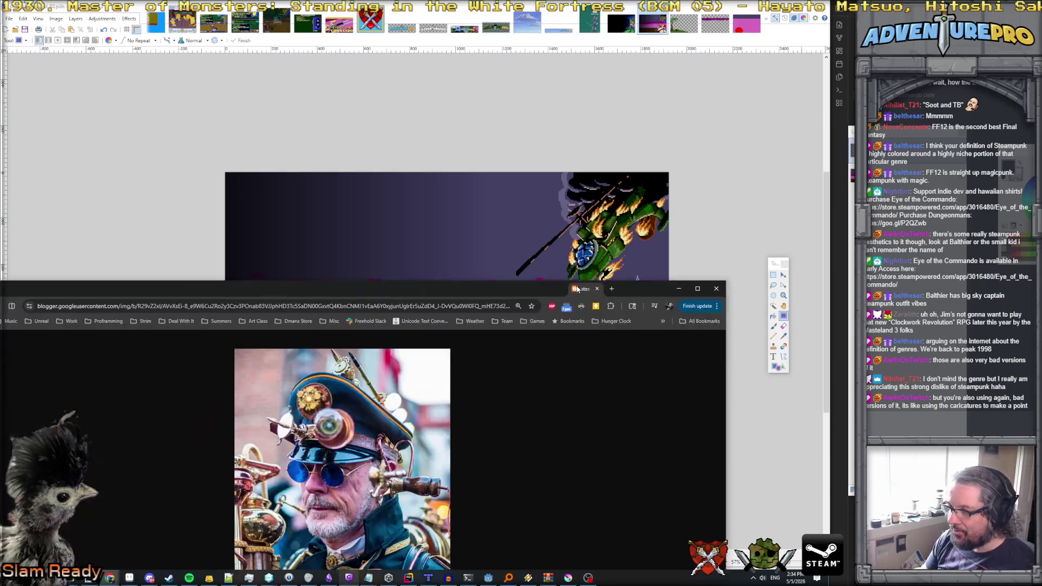
# - Move the goggled steampunk portrait window up, maximize it, and zoom into the photo
pyautogui.moveTo(576, 288); pyautogui.dragTo(600, 251)
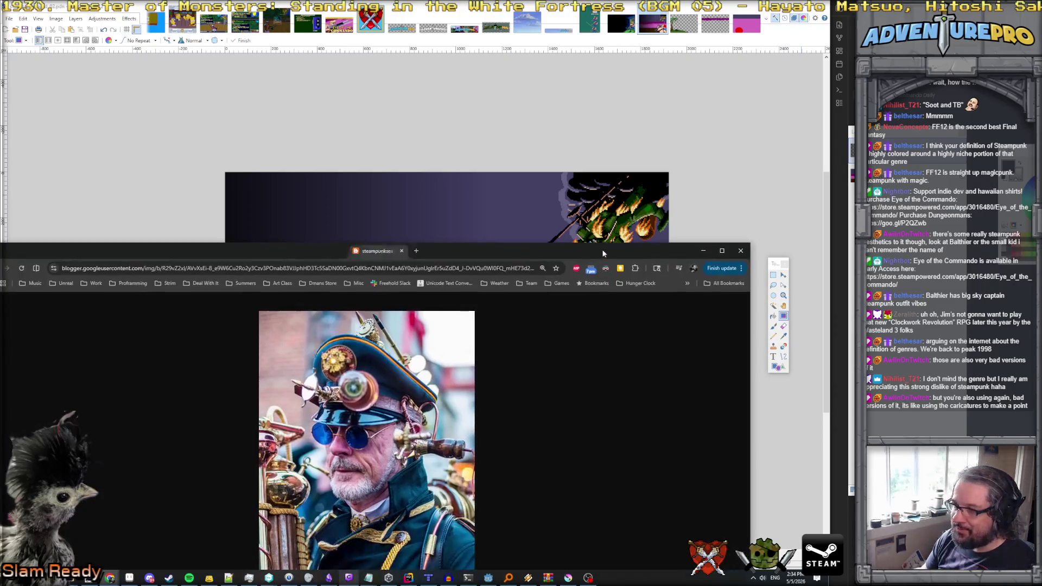
pyautogui.doubleClick(600, 251)
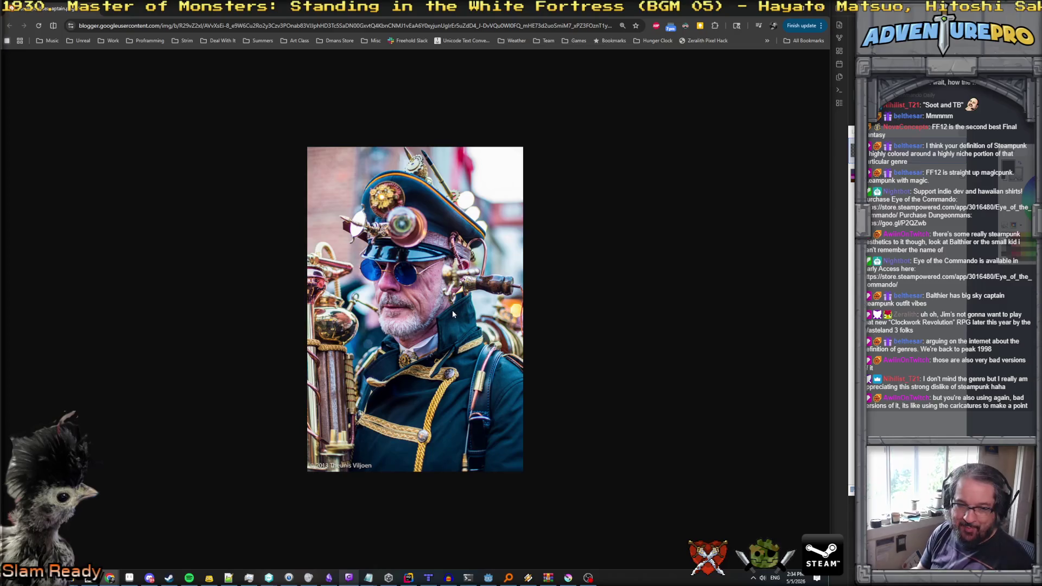
pyautogui.keyDown('ctrl'); pyautogui.scroll(4, 451, 311); pyautogui.keyUp('ctrl')
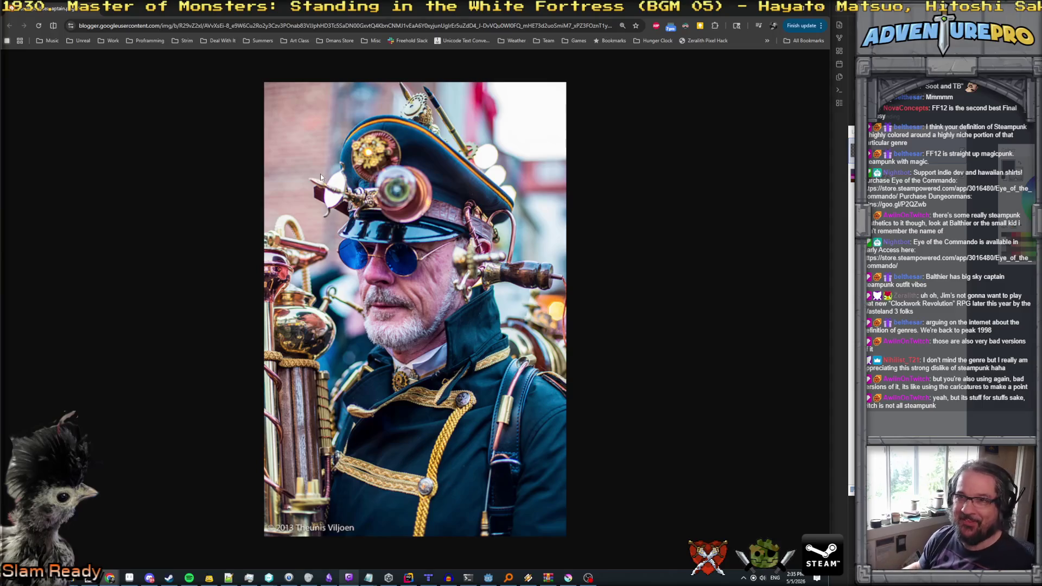
# - Return to Paint.NET and view the commando scene with the burning helicopter
pyautogui.hotkey('alt', 'Tab')
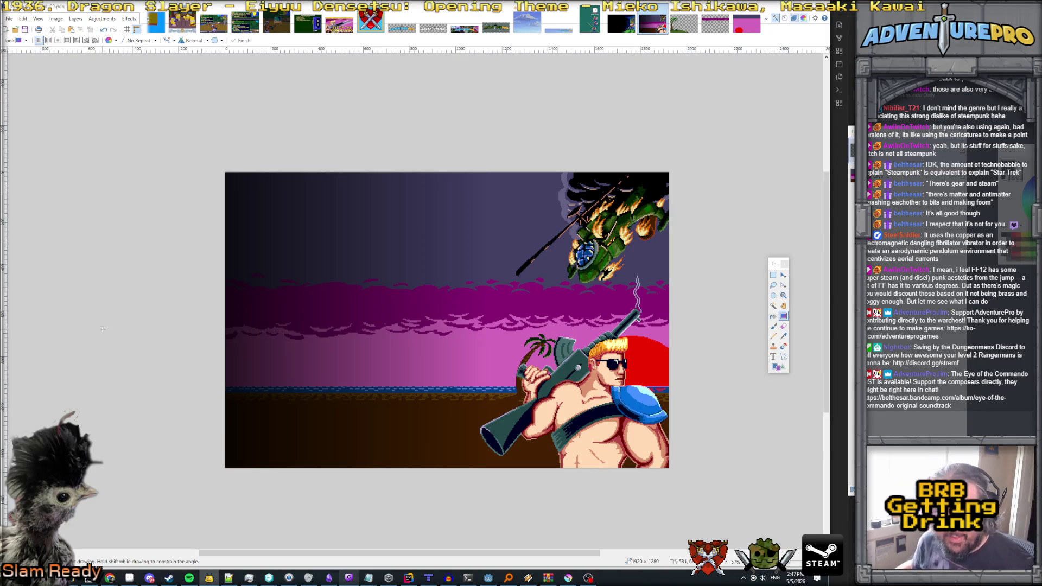
pyautogui.scroll(-2, 754, 163)
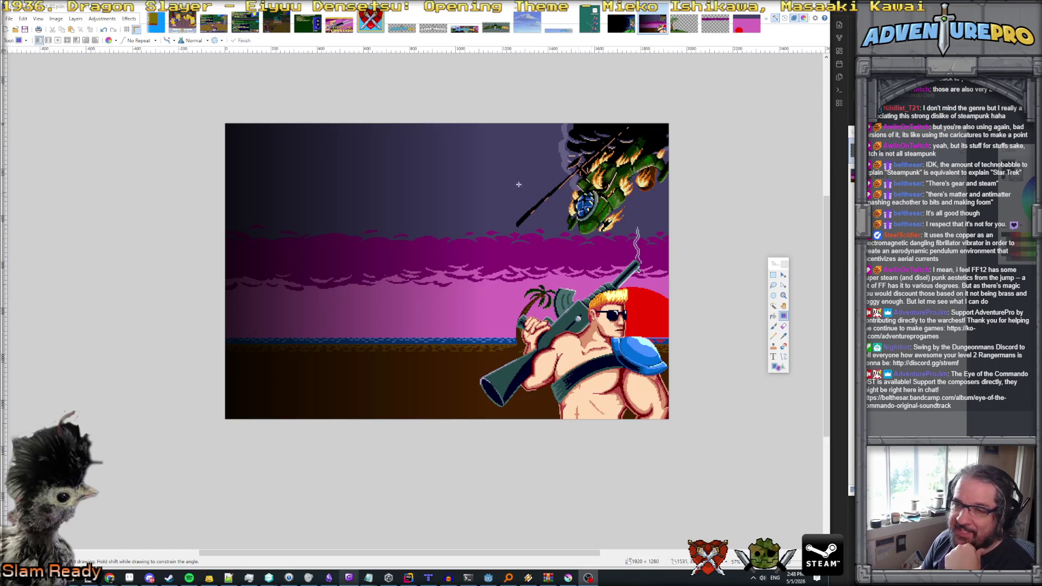
pyautogui.moveTo(162, 583)
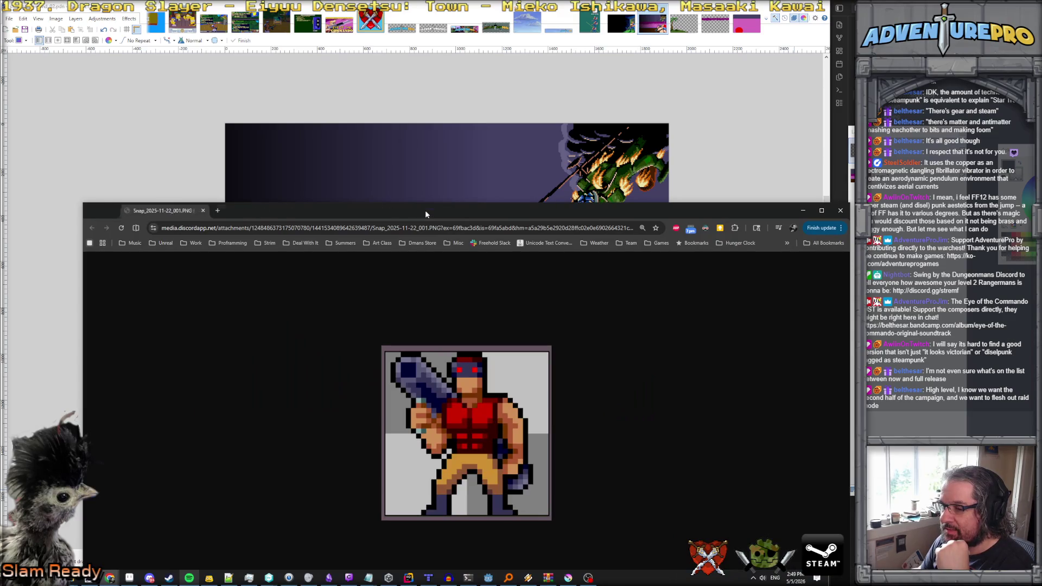
pyautogui.doubleClick(425, 210)
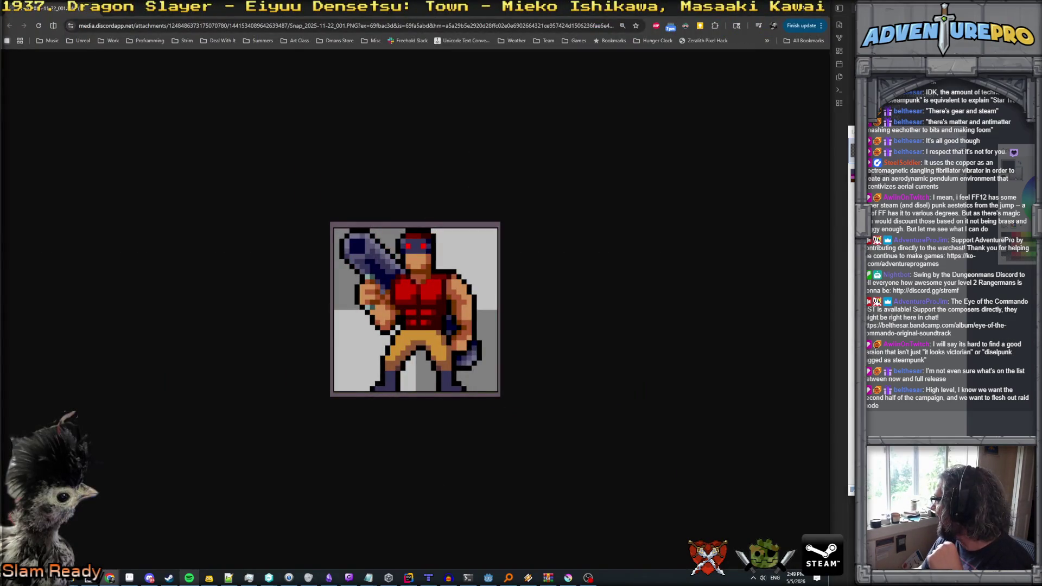
pyautogui.moveTo(3, 196)
pyautogui.mouseDown()
pyautogui.moveTo(379, 197)
pyautogui.moveTo(578, 142)
pyautogui.mouseUp()
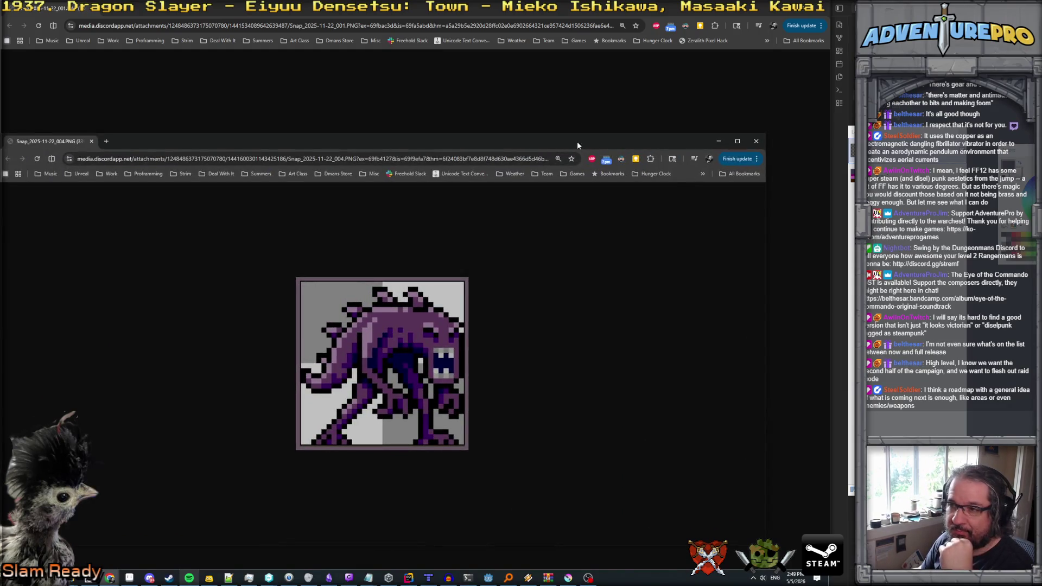
pyautogui.doubleClick(577, 141)
pyautogui.moveTo(175, 20)
pyautogui.mouseDown()
pyautogui.moveTo(270, 16)
pyautogui.moveTo(175, 12)
pyautogui.mouseUp()
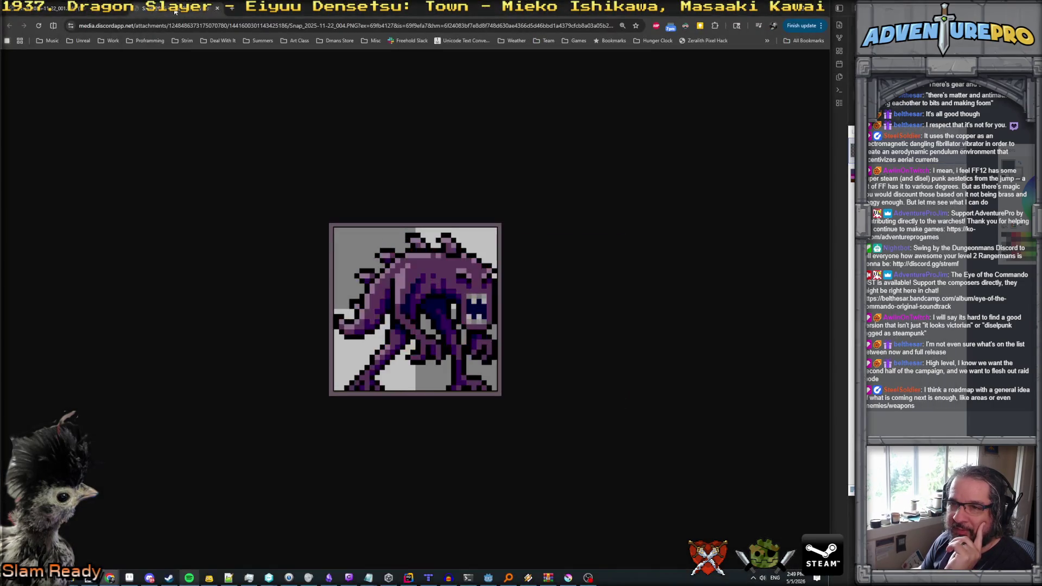
pyautogui.click(52, 8)
pyautogui.click(152, 7)
pyautogui.click(53, 7)
pyautogui.click(155, 8)
pyautogui.click(53, 8)
pyautogui.click(162, 12)
pyautogui.click(53, 7)
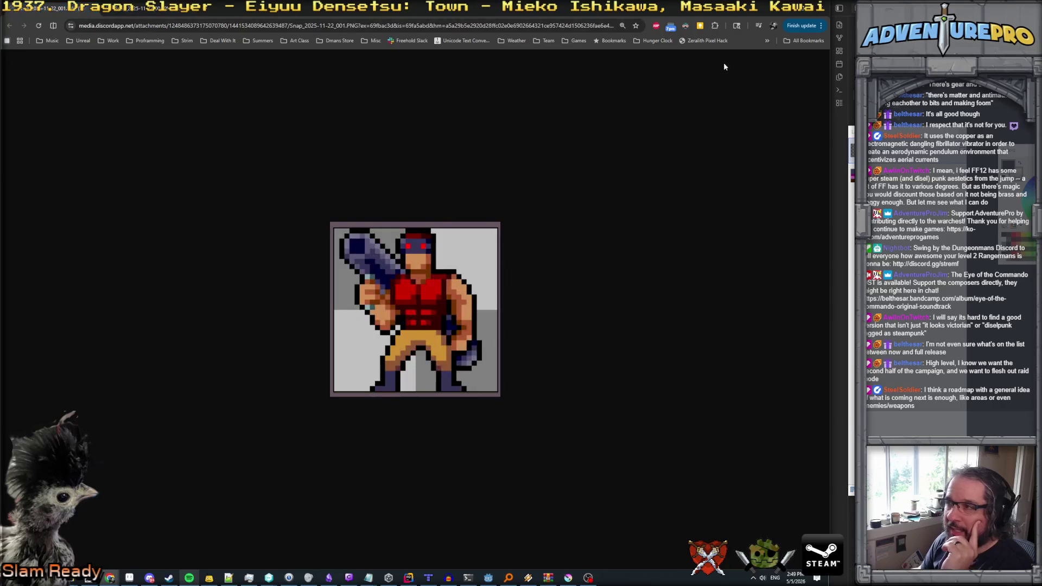
pyautogui.click(798, 8)
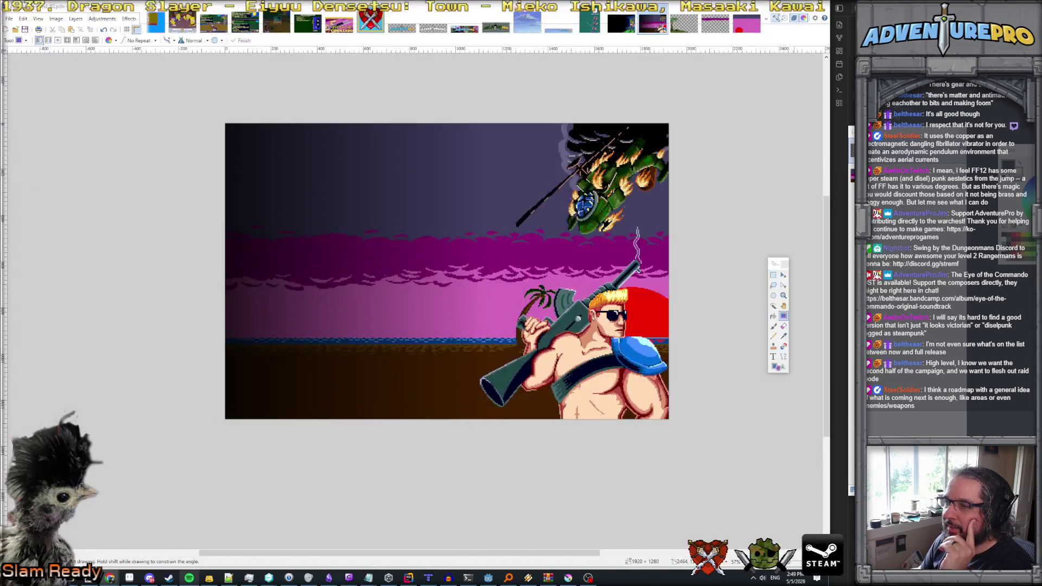
pyautogui.click(229, 578)
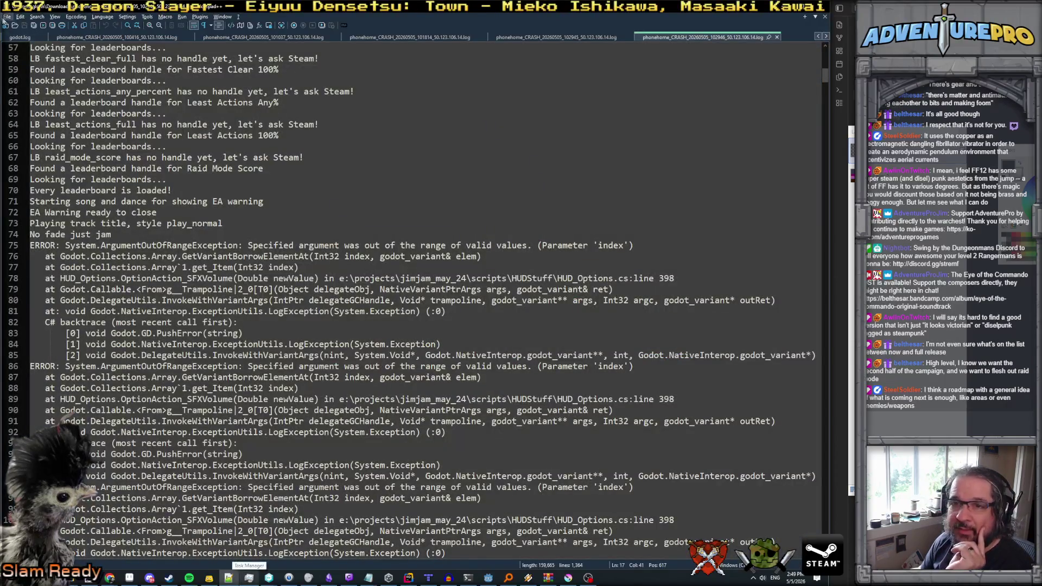
# - Create a new document headed 'Roadmappy thoughts'
pyautogui.click(7, 16)
pyautogui.click(20, 26)
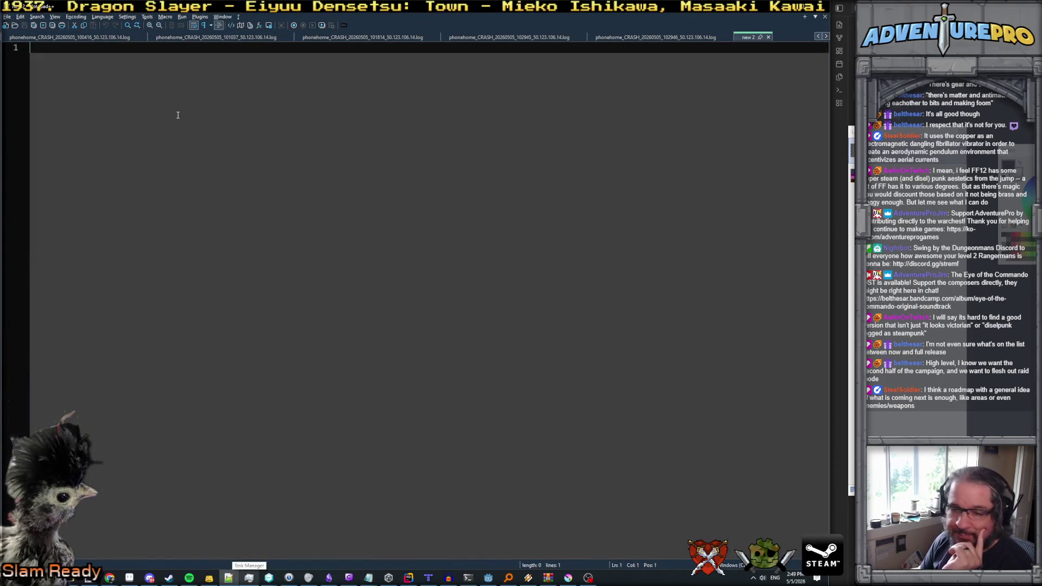
pyautogui.scroll(4, 177, 115)
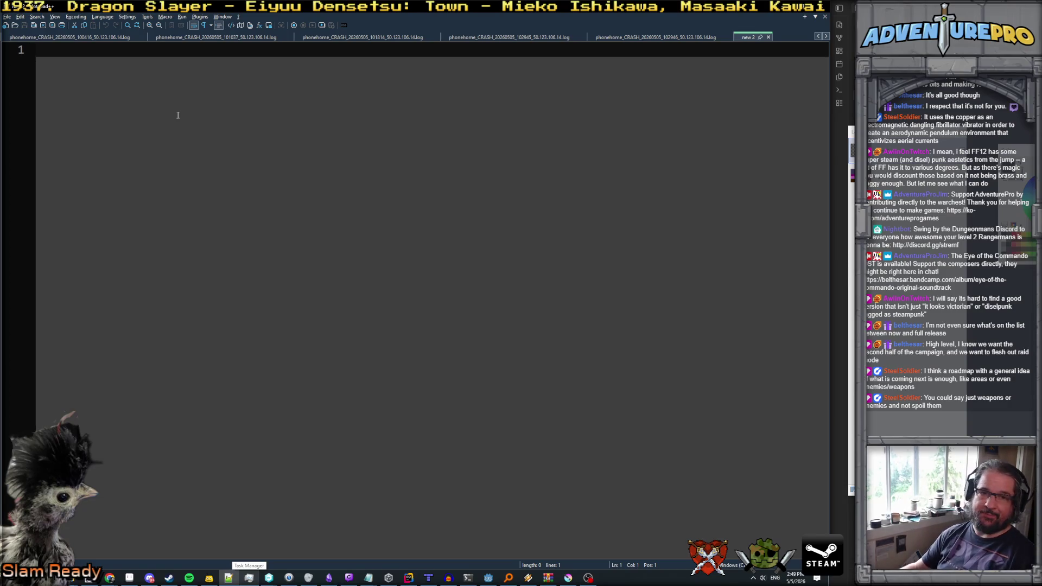
pyautogui.write('Roadmappy thoughts')
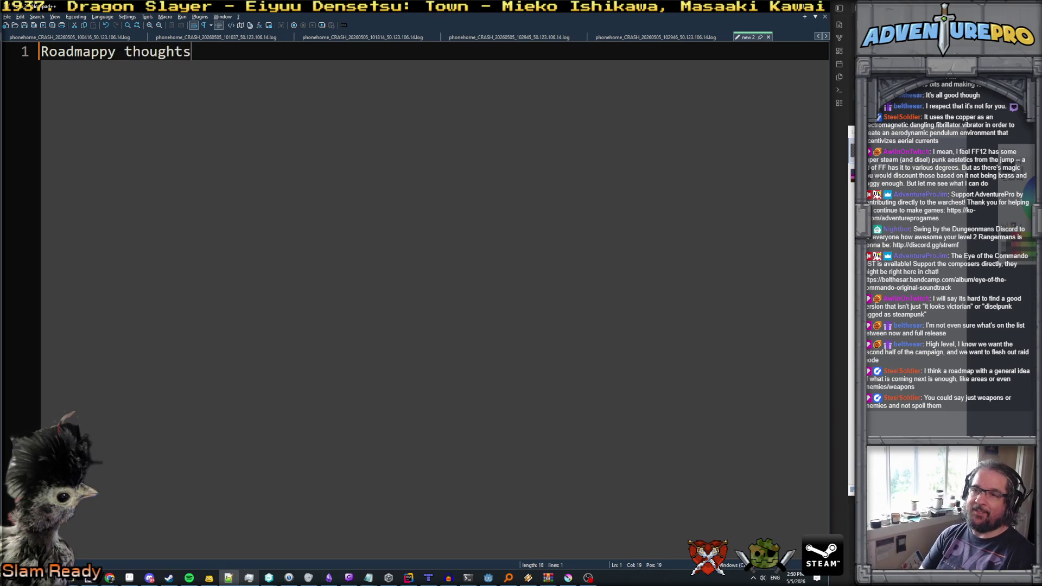
pyautogui.press('Return')
pyautogui.press('Return')
# - Add 'Campaign' and 'Raid' sections separated by blank lines
pyautogui.write('Campagin')
pyautogui.press('BackSpace')
pyautogui.press('BackSpace')
pyautogui.press('BackSpace')
pyautogui.write('ign')
pyautogui.press('BackSpace')
pyautogui.press('BackSpace')
pyautogui.press('BackSpace')
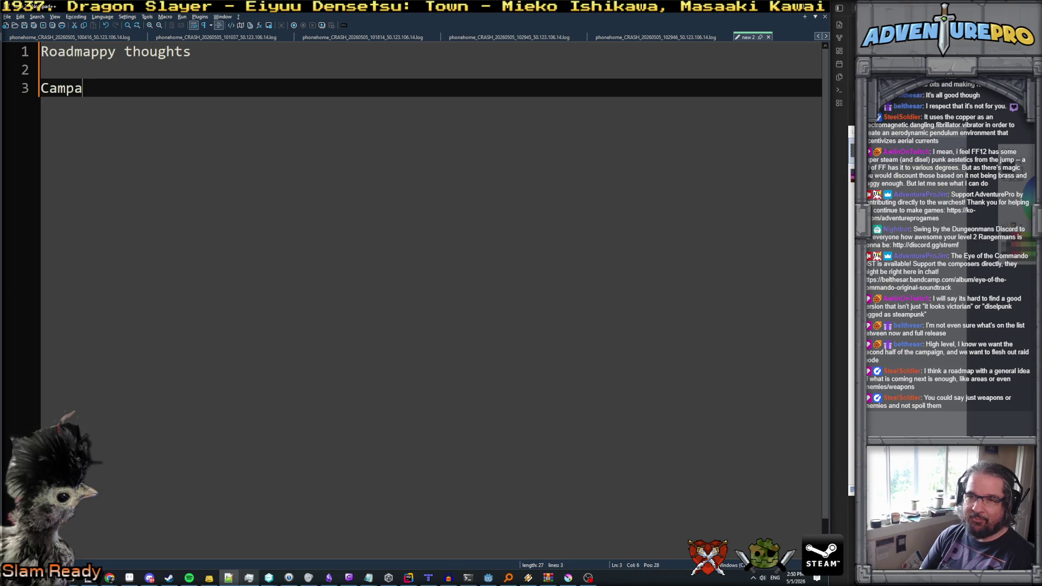
pyautogui.write('aign')
pyautogui.press('Return')
pyautogui.press('Return')
pyautogui.press('Return')
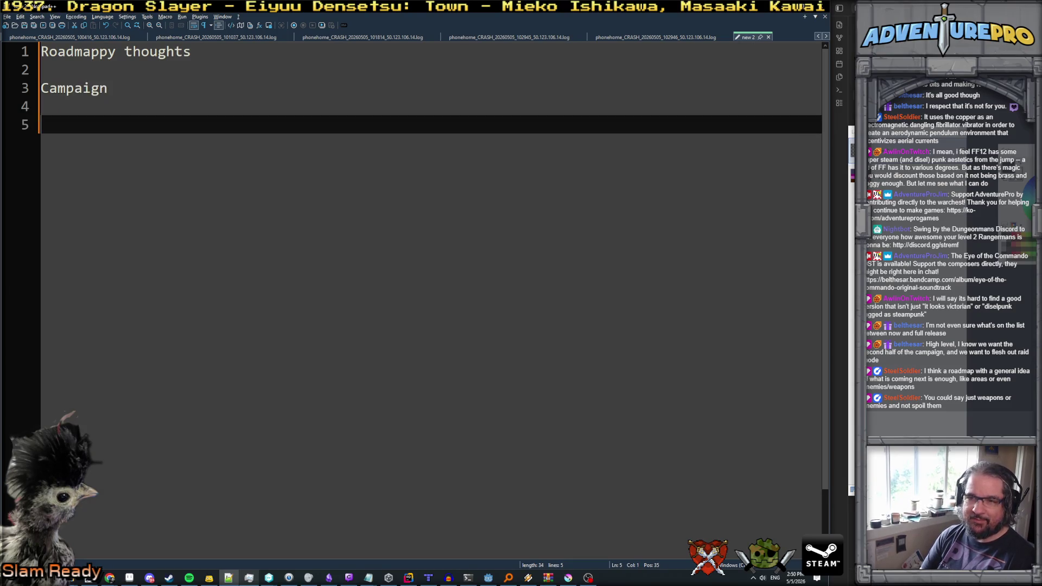
pyautogui.write('Raid')
pyautogui.press('Return')
pyautogui.press('Return')
pyautogui.press('Up')
pyautogui.press('Up')
pyautogui.press('Up')
pyautogui.press('Return')
pyautogui.press('Return')
pyautogui.press('Up')
pyautogui.press('Up')
pyautogui.press('Up')
pyautogui.press('Return')
pyautogui.press('Up')
pyautogui.press('Up')
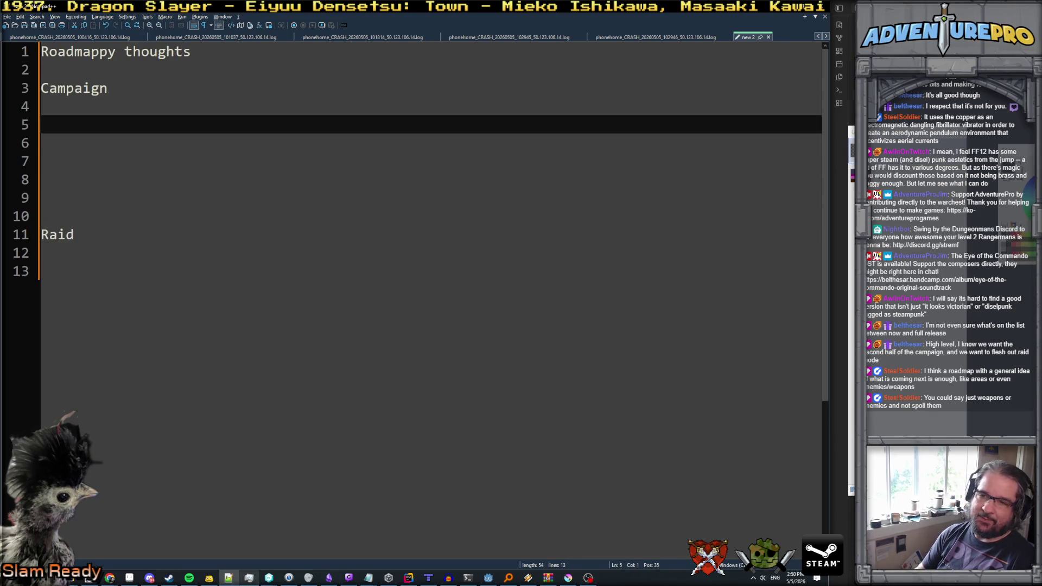
# - List '* Second act' and '* Revisit some first act areas' as bullets under Campaign
pyautogui.write('* Second act')
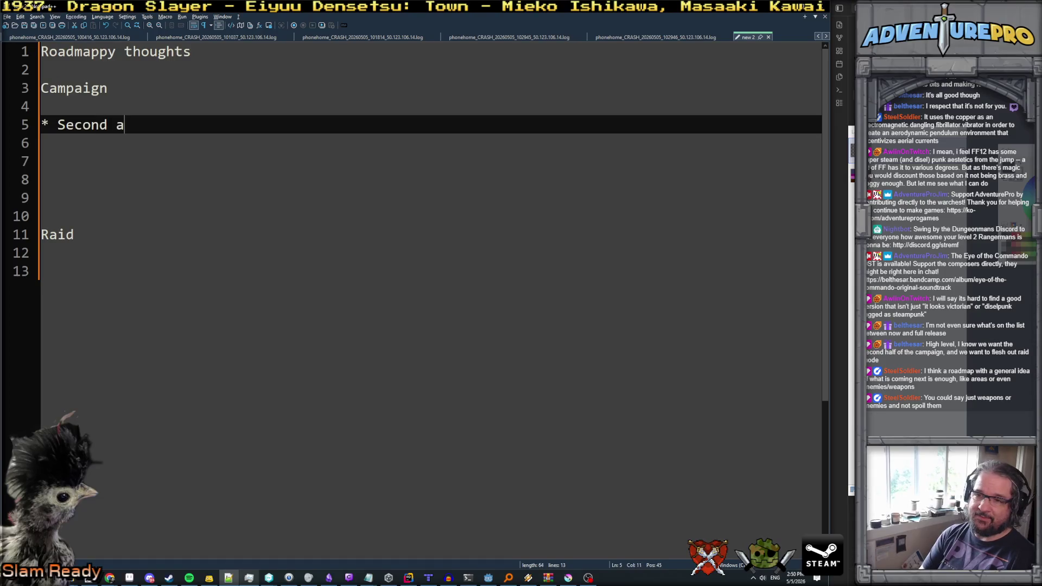
pyautogui.press('Return')
pyautogui.write('*')
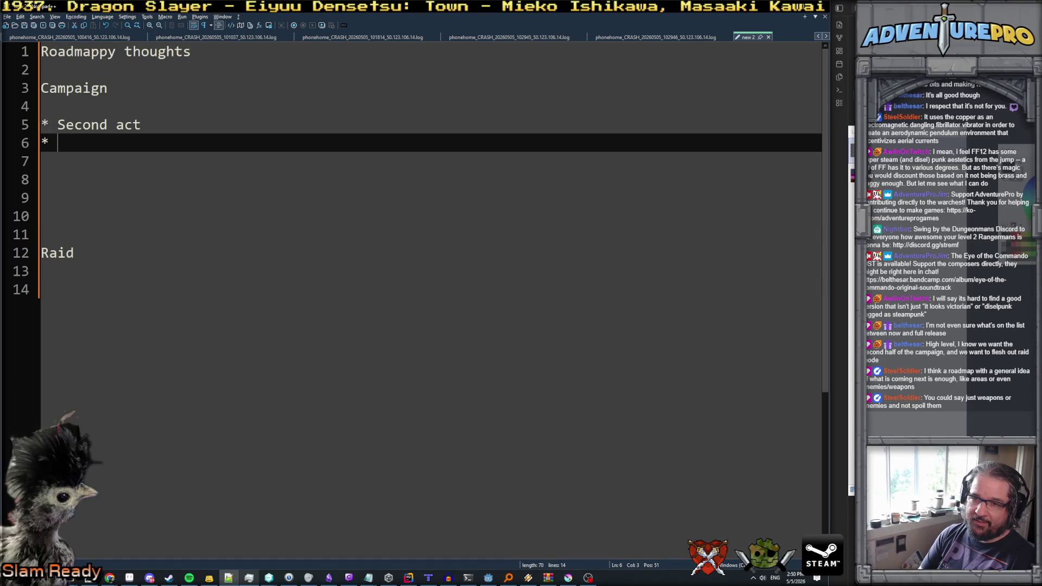
pyautogui.press('BackSpace')
pyautogui.press('BackSpace')
pyautogui.press('Return')
pyautogui.press('Return')
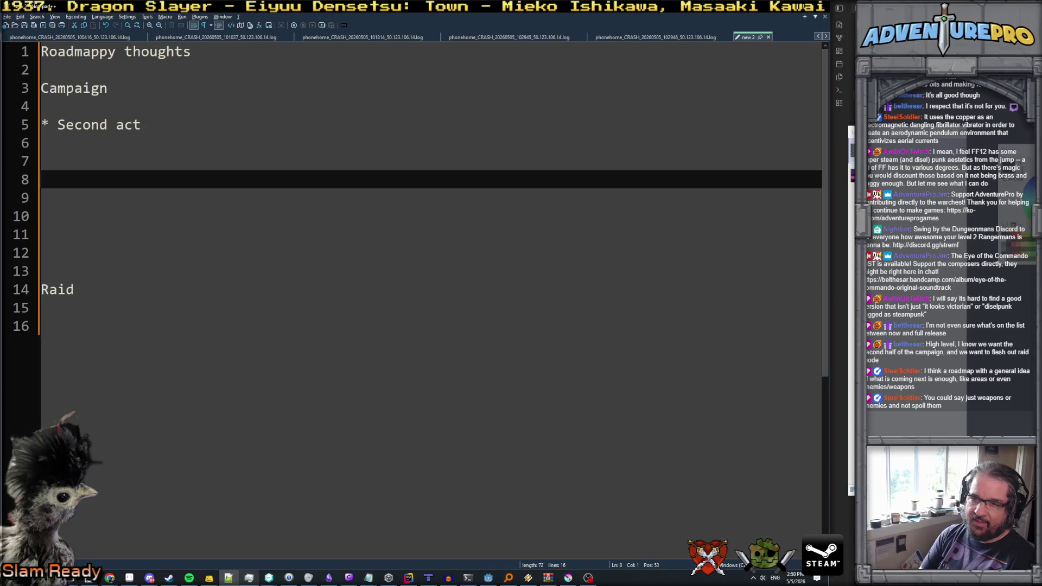
pyautogui.write('* Revisit')
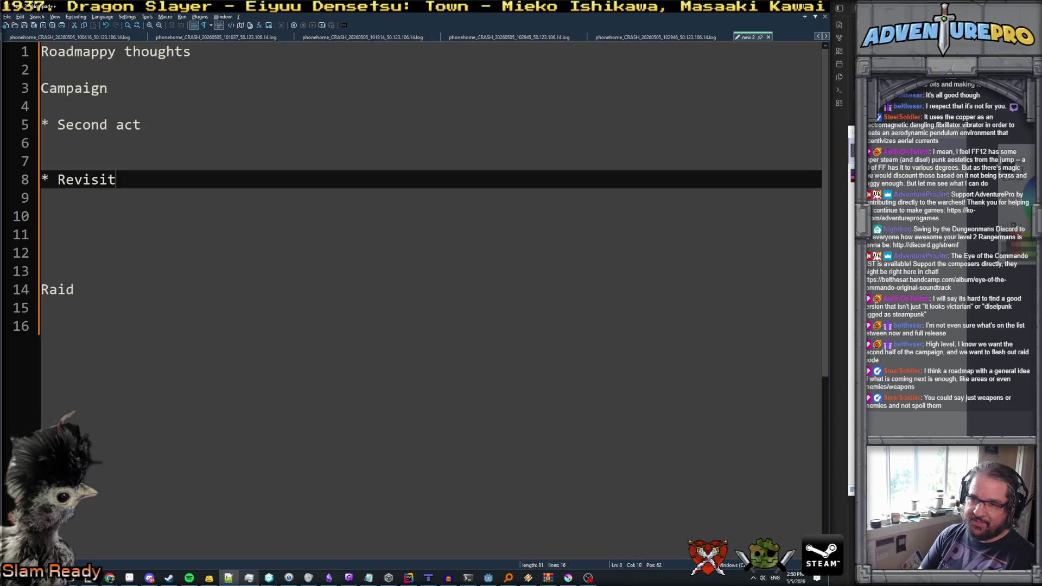
pyautogui.write(' some first ')
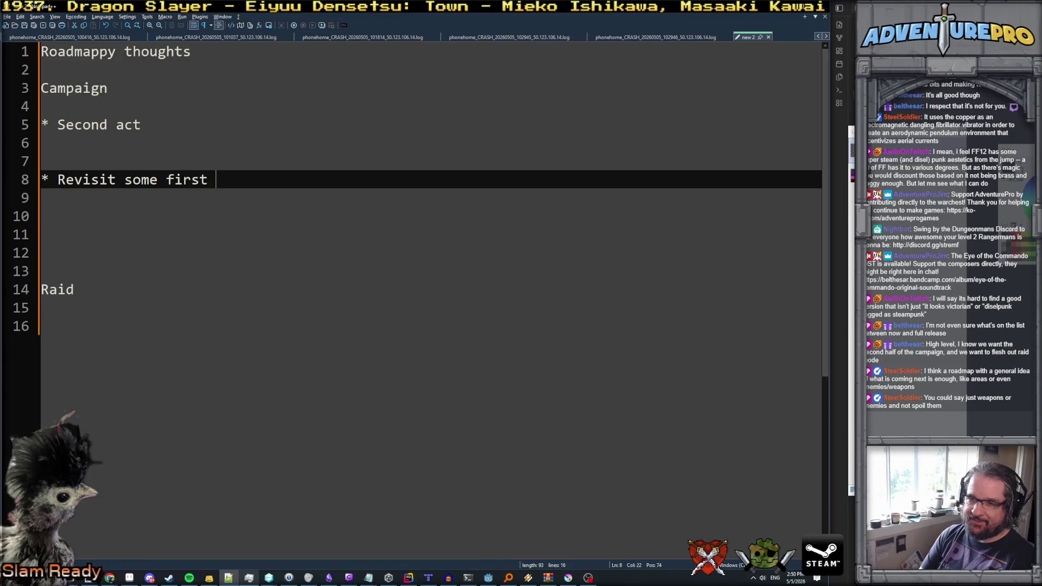
pyautogui.write('act areas')
pyautogui.press('Return')
pyautogui.press('Return')
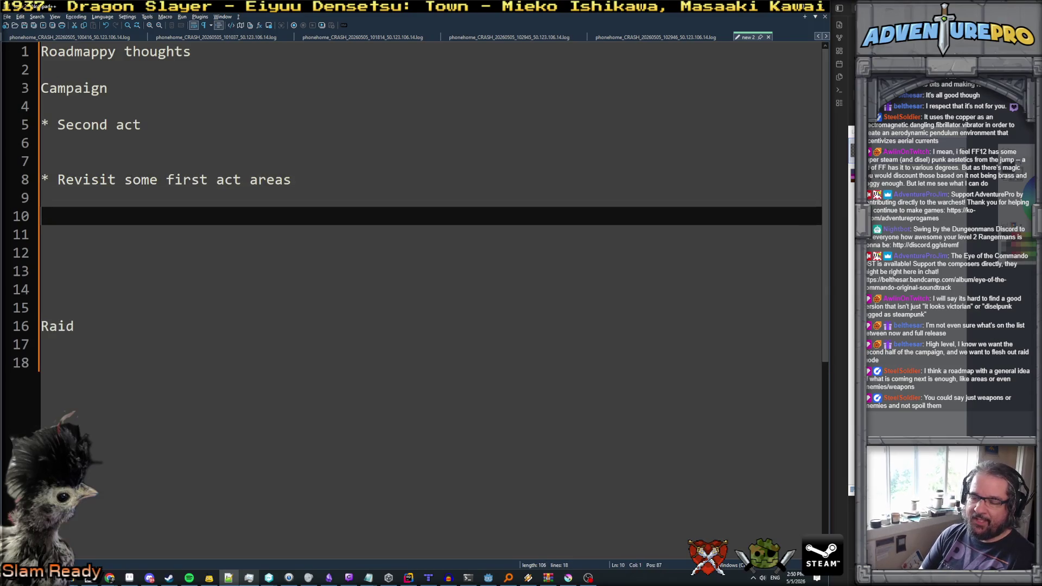
pyautogui.press('Up')
pyautogui.press('Up')
pyautogui.press('Up')
pyautogui.press('Down')
pyautogui.press('Down')
pyautogui.press('Up')
pyautogui.press('Up')
pyautogui.press('Up')
pyautogui.press('Down')
pyautogui.press('Down')
pyautogui.press('Down')
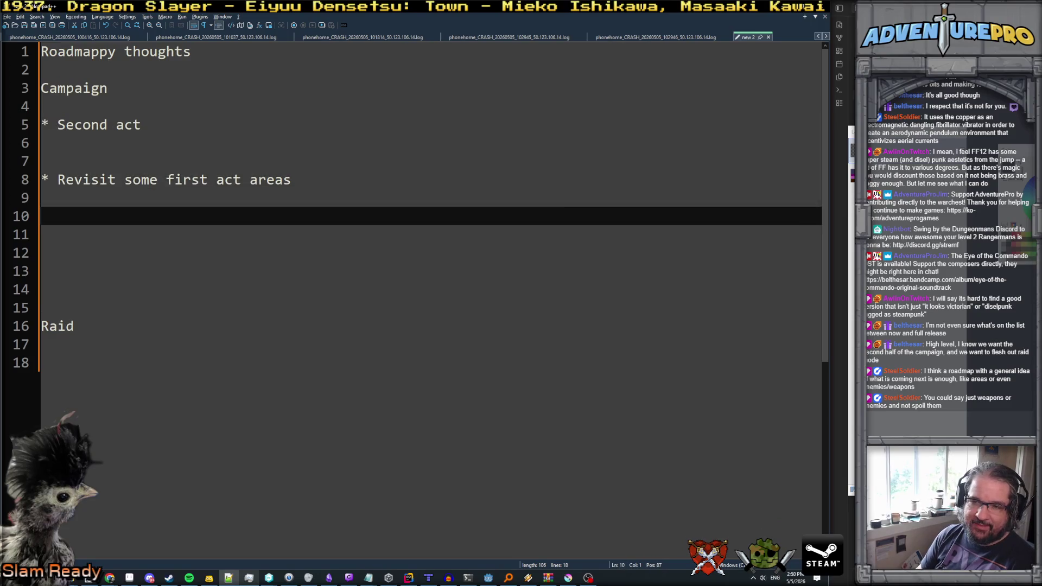
pyautogui.press('Up')
pyautogui.press('Up')
pyautogui.press('Up')
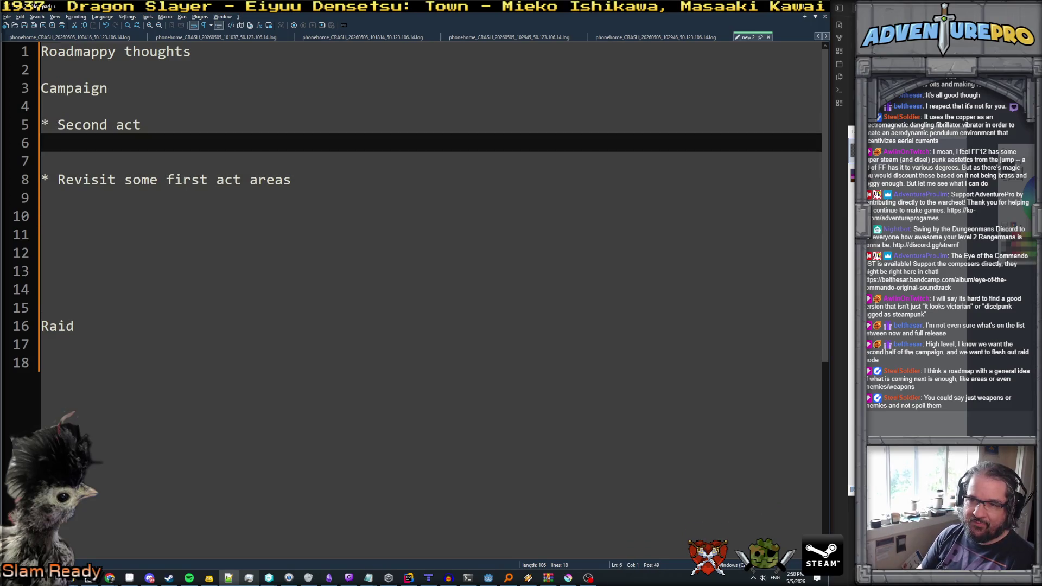
pyautogui.press('Up')
pyautogui.press('Up')
# - Add a '12-14 missions total' line above the Second act bullet
pyautogui.press('Return')
pyautogui.press('Return')
pyautogui.press('Up')
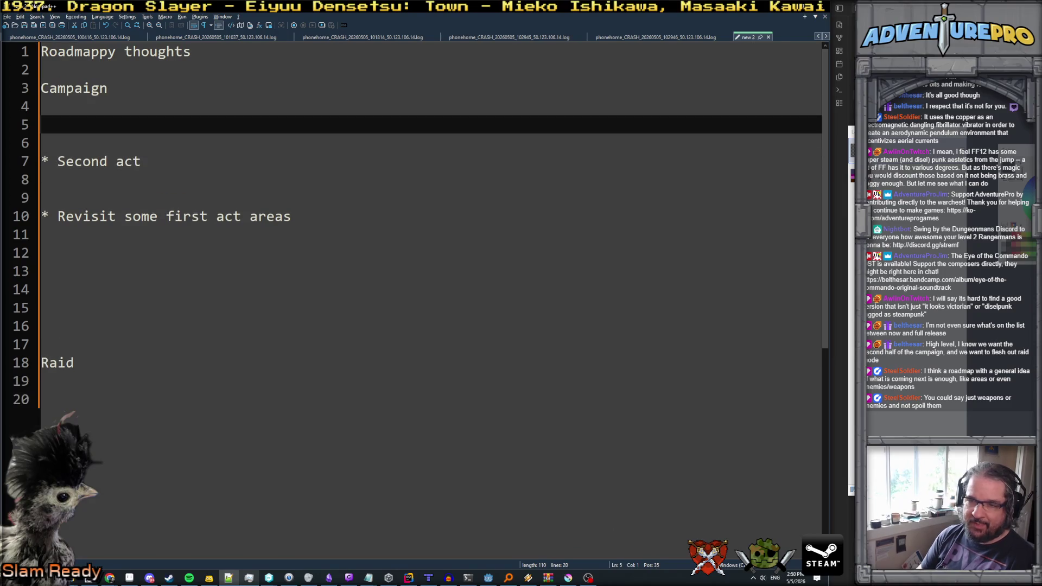
pyautogui.write('12-13')
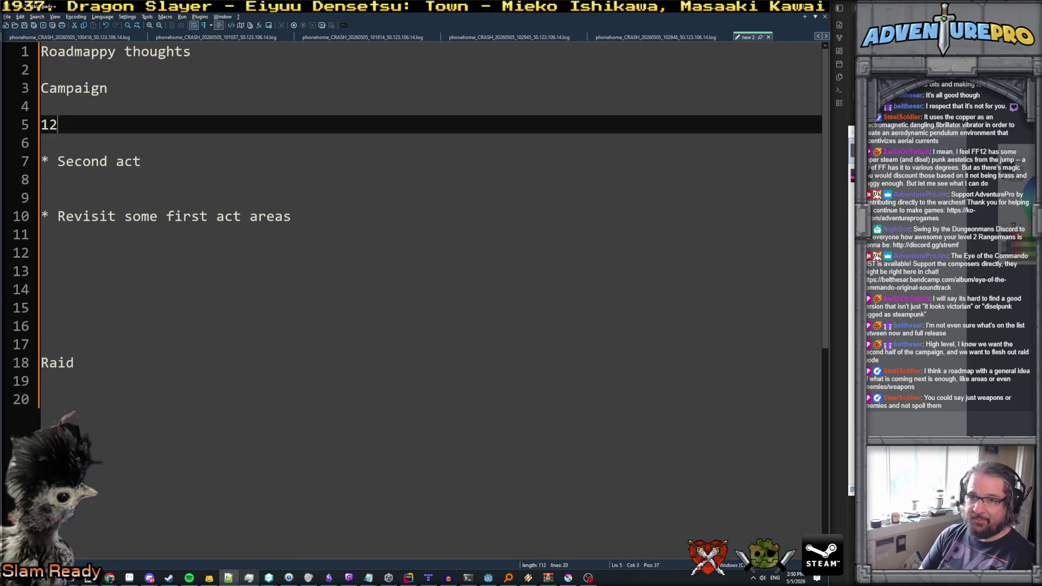
pyautogui.press('BackSpace')
pyautogui.write('4 missions total')
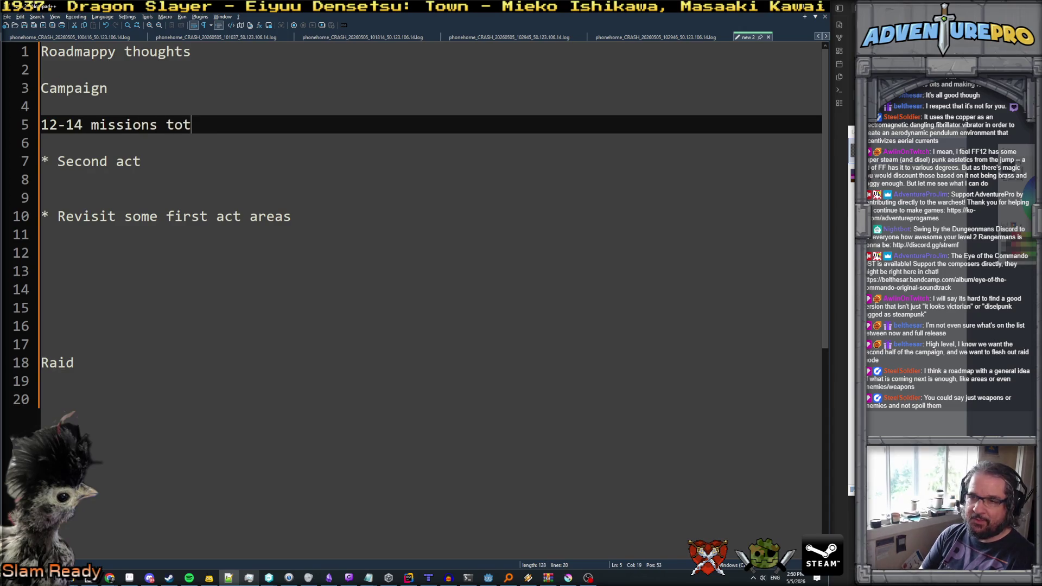
# - Add a line below it reading 'new boss in first act', fixing the 'fist' typo
pyautogui.press('Return')
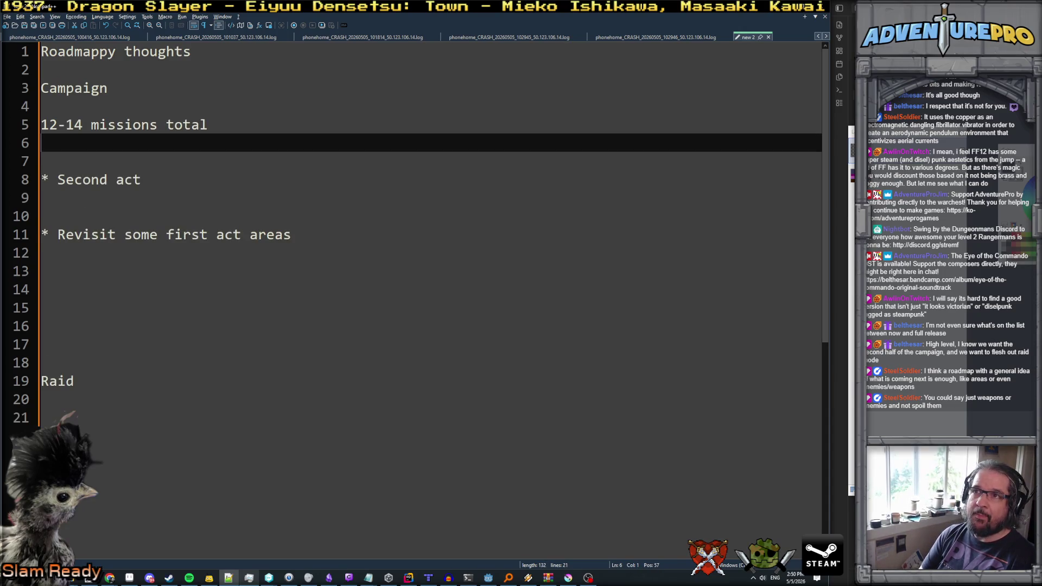
pyautogui.write('new')
pyautogui.press('BackSpace')
pyautogui.press('BackSpace')
pyautogui.press('BackSpace')
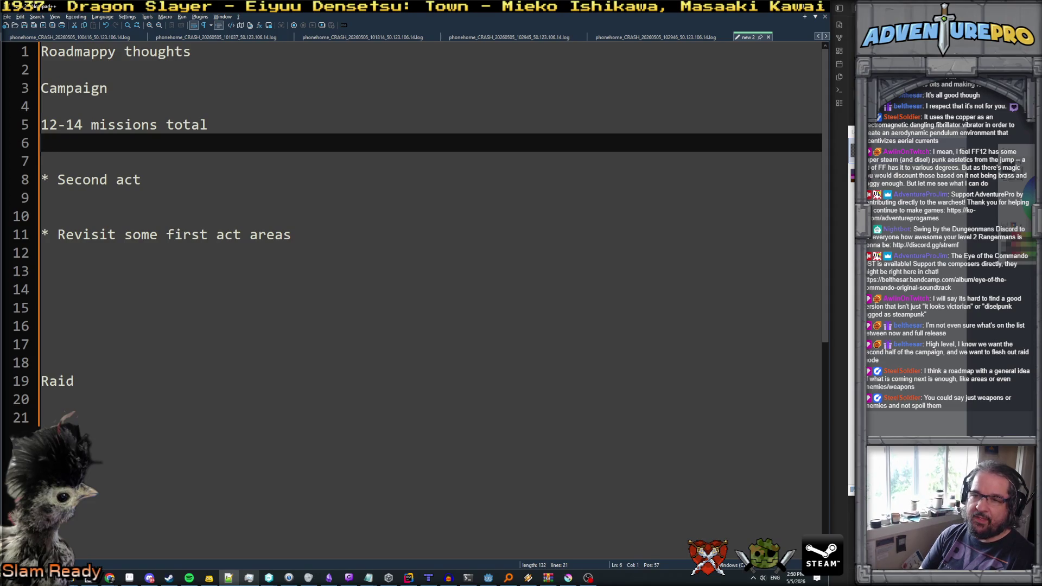
pyautogui.write('new ')
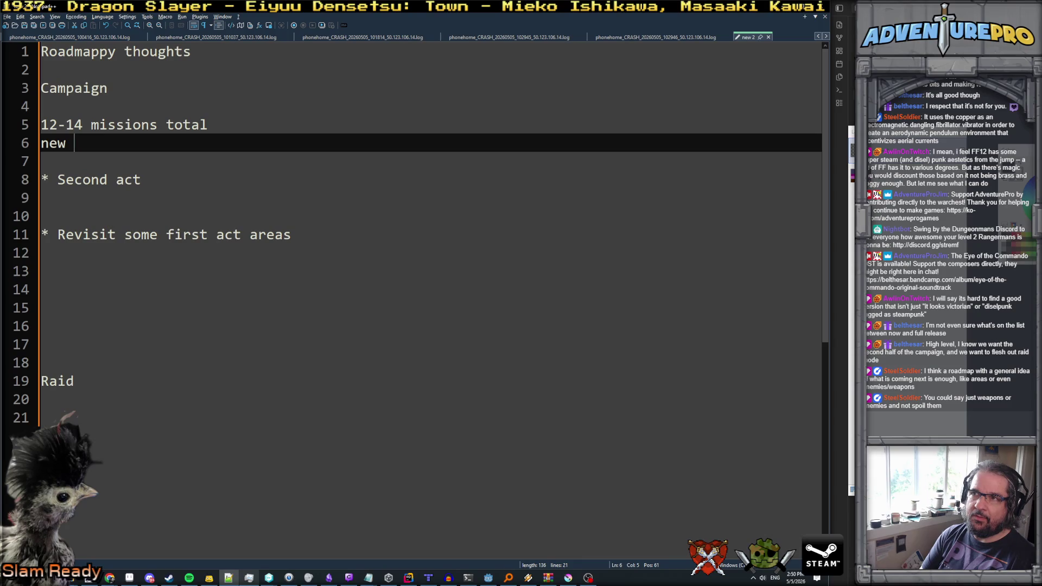
pyautogui.write('boss in fist c')
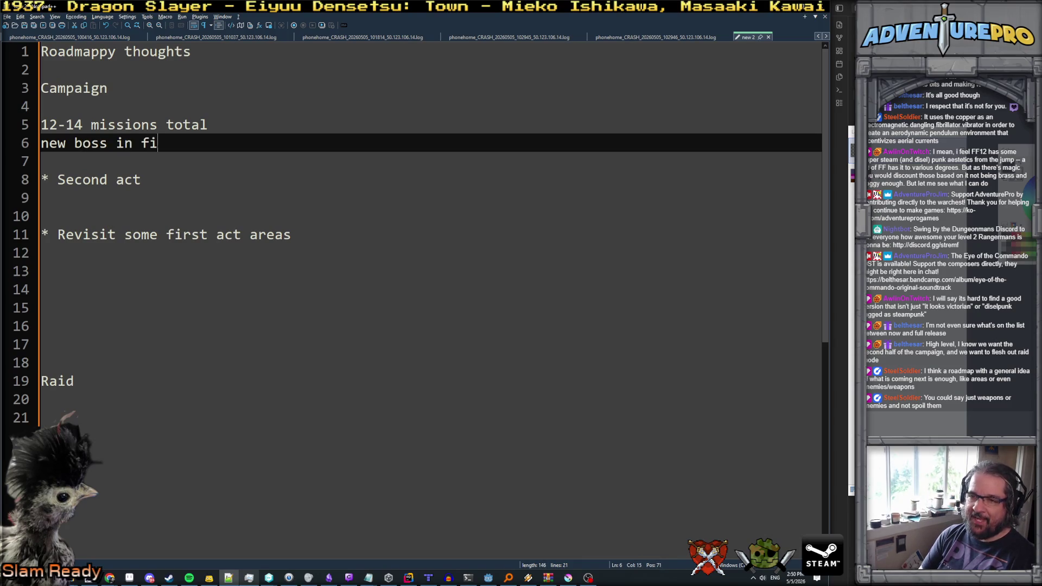
pyautogui.press('BackSpace')
pyautogui.press('BackSpace')
pyautogui.press('BackSpace')
pyautogui.press('BackSpace')
pyautogui.write('rst c')
pyautogui.press('BackSpace')
pyautogui.write('act')
# - Replace 'new' with 'additional' on line 6
pyautogui.press('Up')
pyautogui.press('Home')
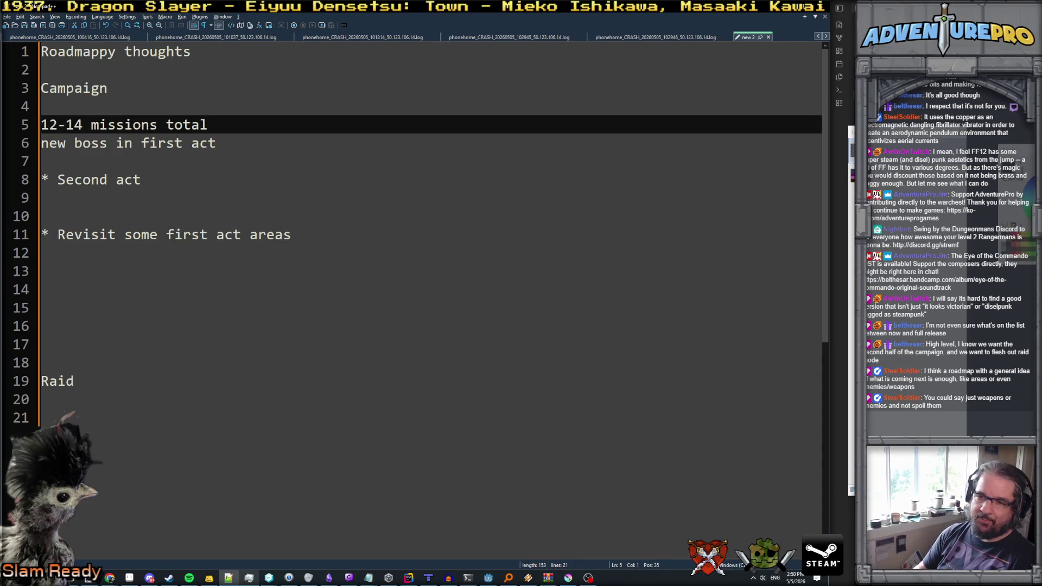
pyautogui.press('Right')
pyautogui.press('Down')
pyautogui.press('Home')
pyautogui.hotkey('shift', 'Right')
pyautogui.hotkey('shift', 'Right')
pyautogui.hotkey('shift', 'Right')
pyautogui.write('addition')
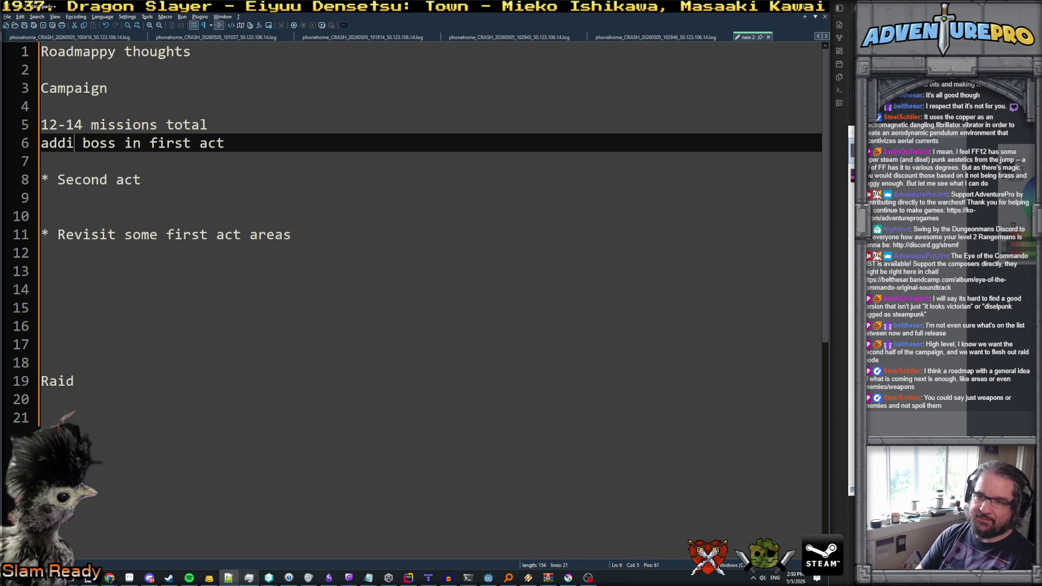
pyautogui.write('al')
# - Leave exactly one blank line between the boss note and '* Second act'
pyautogui.press('Down')
pyautogui.press('Return')
pyautogui.press('Return')
pyautogui.press('Up')
pyautogui.press('Up')
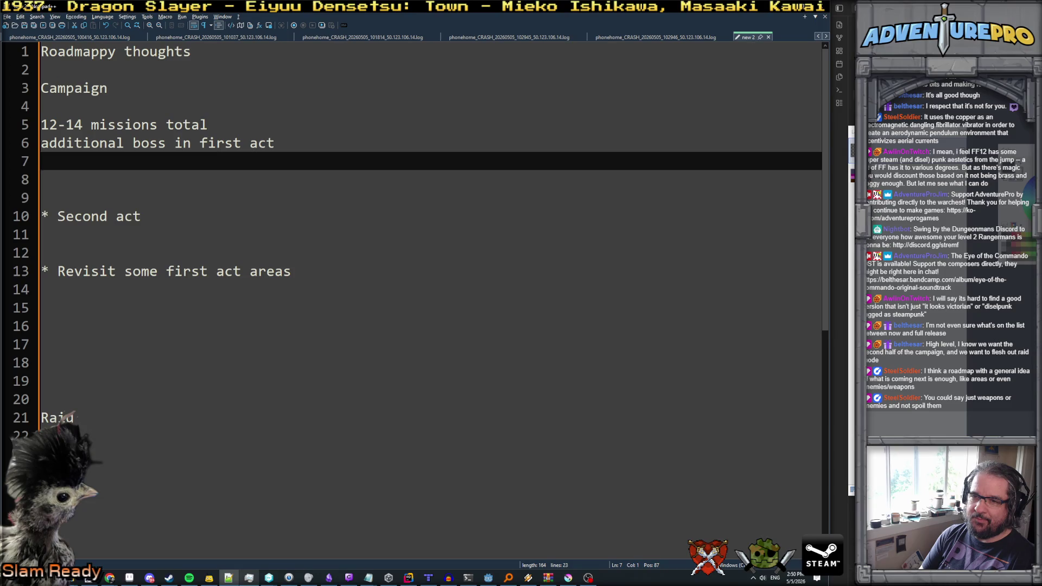
pyautogui.press('Delete')
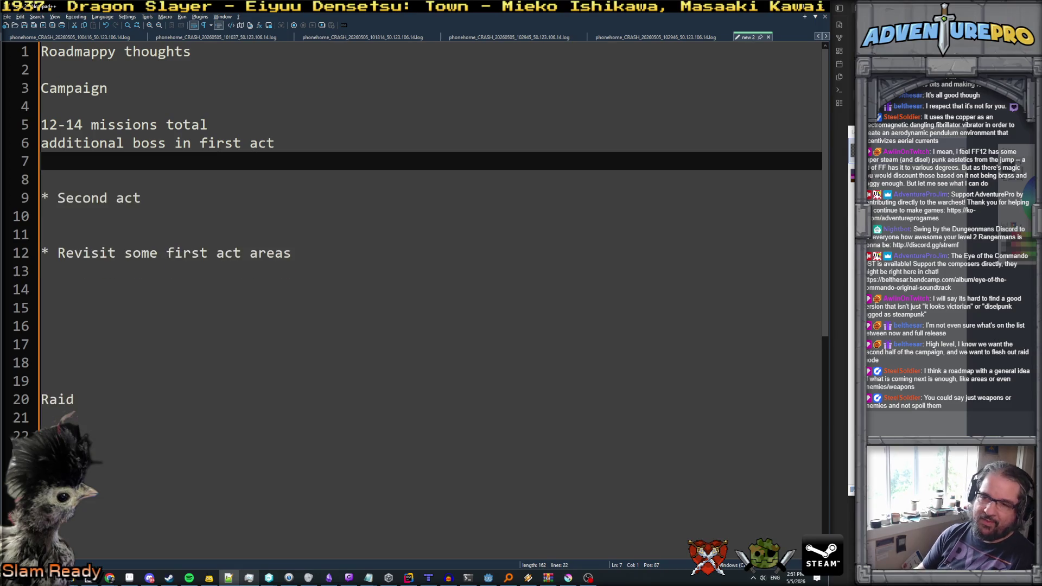
pyautogui.press('Down')
pyautogui.press('Down')
pyautogui.press('Up')
pyautogui.press('Up')
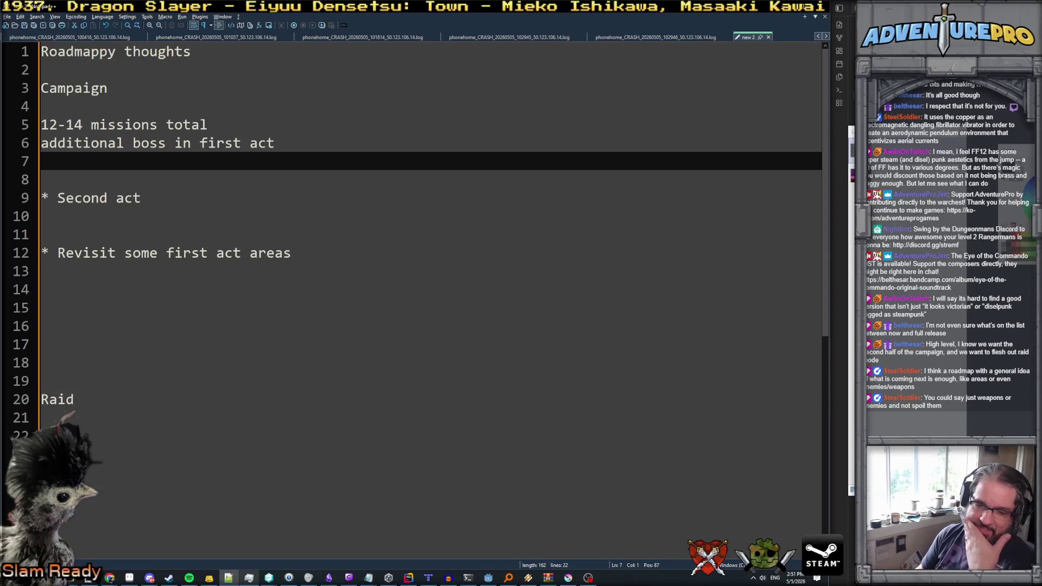
pyautogui.press('Down')
pyautogui.press('Down')
pyautogui.press('Down')
pyautogui.press('Up')
pyautogui.press('Up')
pyautogui.press('Down')
pyautogui.press('Down')
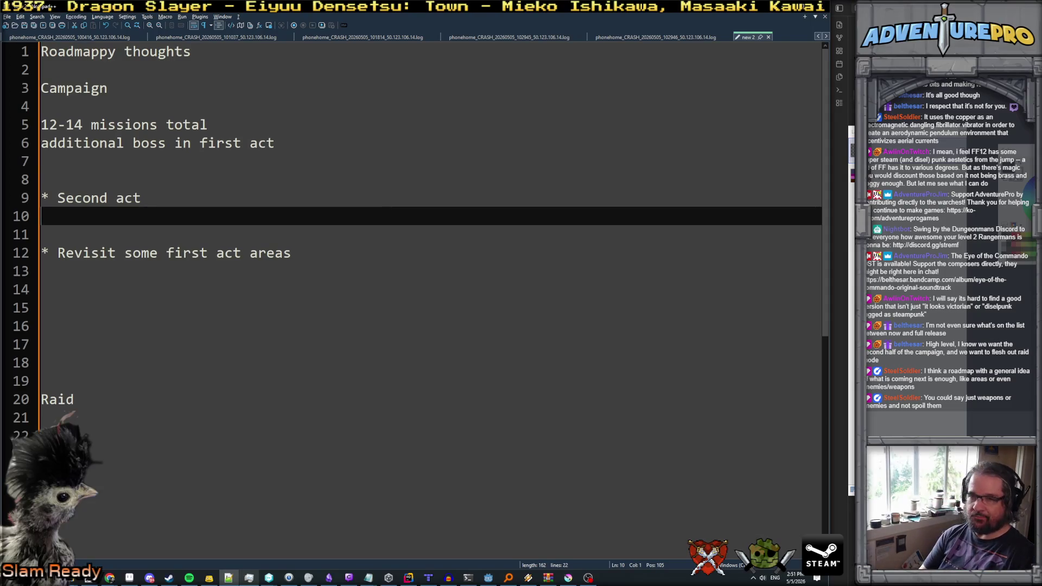
# - Add an indented 'jungle location' bullet under Second act
pyautogui.press('Tab')
pyautogui.write('* k')
pyautogui.press('BackSpace')
pyautogui.write('jungle')
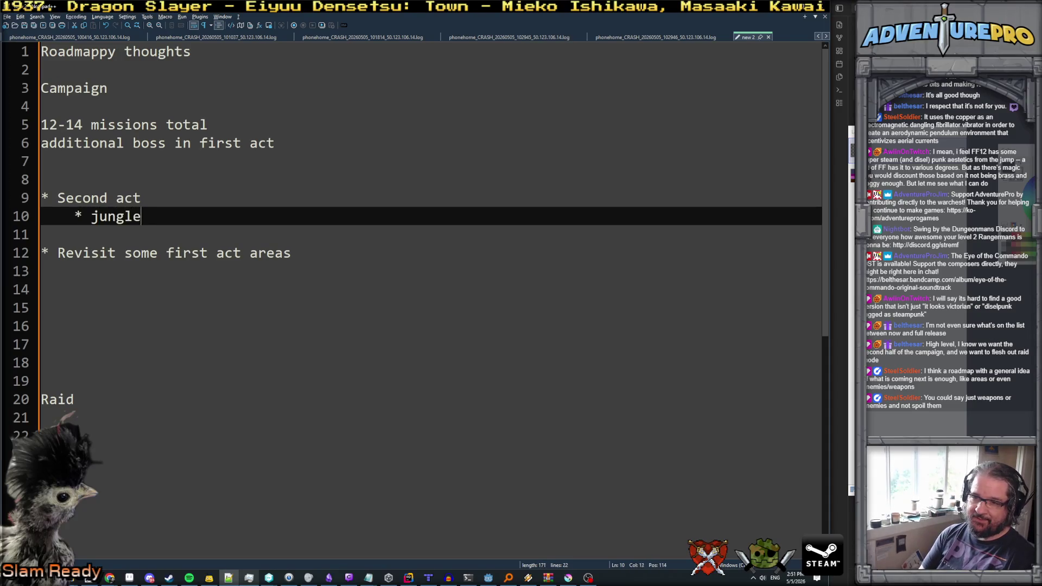
pyautogui.write(' location')
# - Add the bullet 'interior "temple" location' below jungle location
pyautogui.press('Return')
pyautogui.write('*')
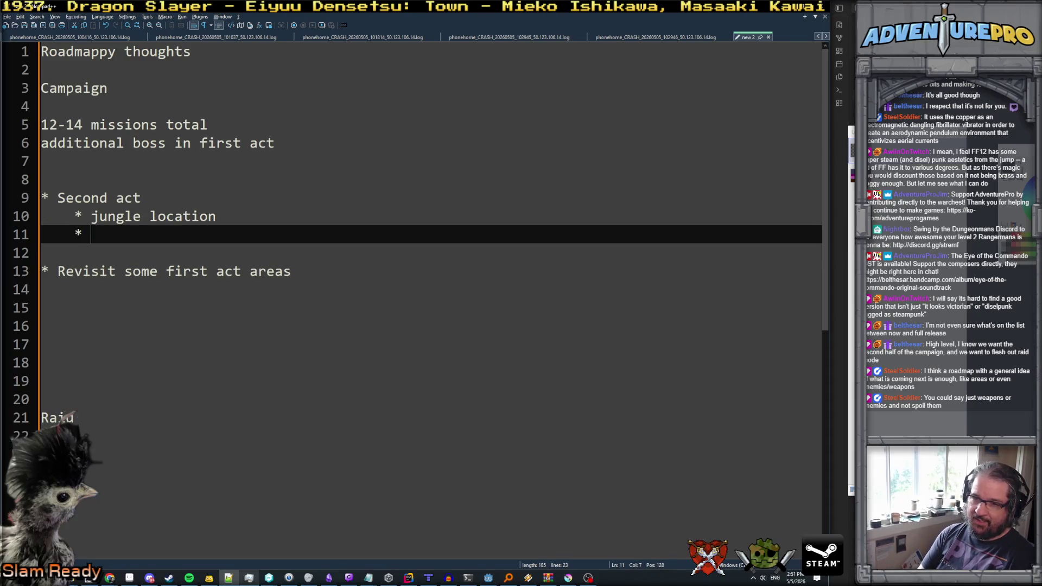
pyautogui.press('Return')
pyautogui.press('Up')
pyautogui.press('Down')
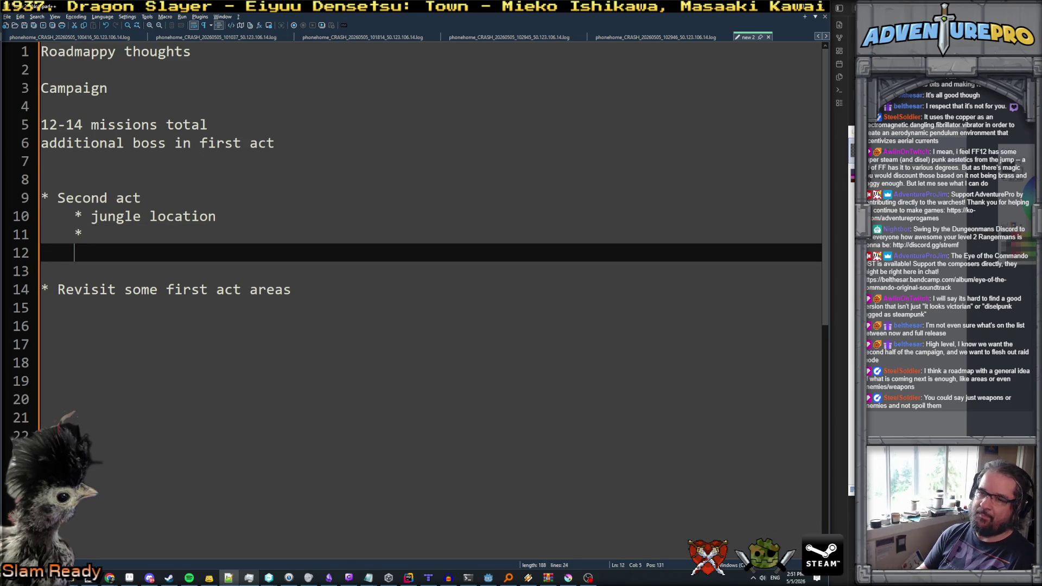
pyautogui.press('Up')
pyautogui.write('inte')
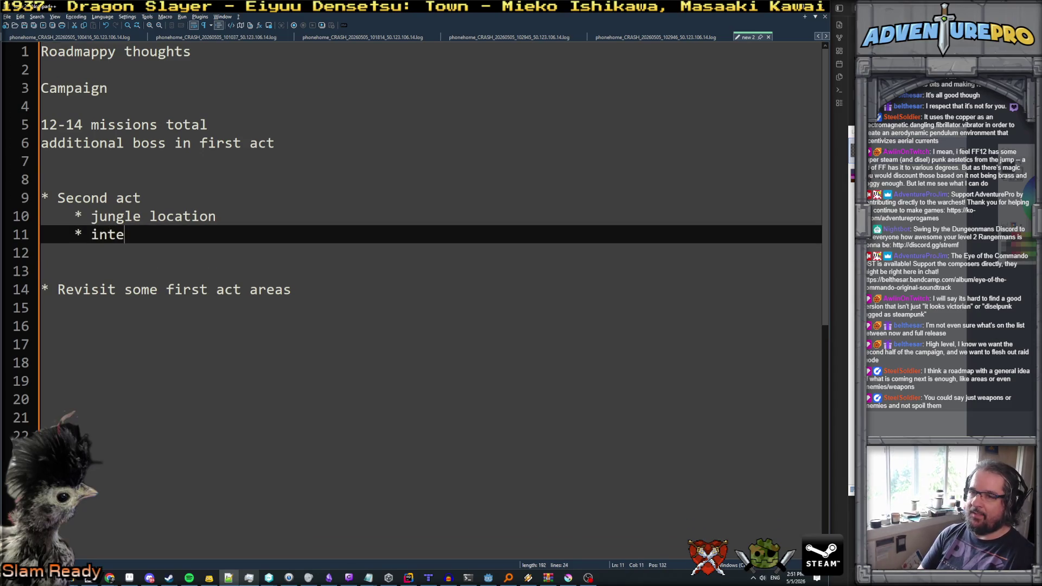
pyautogui.write('rior "temple" locaito')
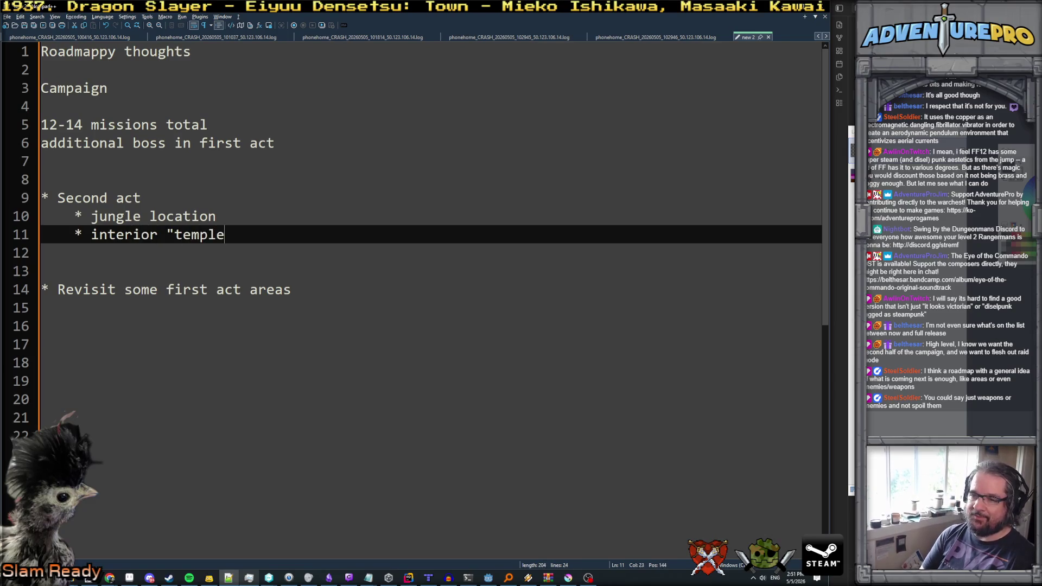
pyautogui.press('BackSpace')
# - Add a third bullet, 'secret new biome', and start a new line after it
pyautogui.press('BackSpace')
pyautogui.press('BackSpace')
pyautogui.write('tion')
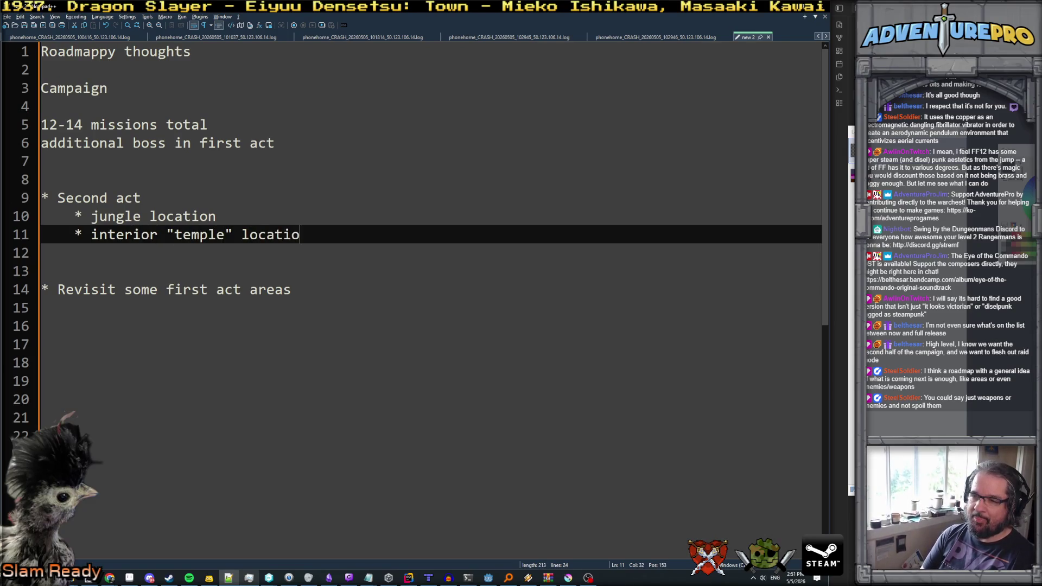
pyautogui.press('Return')
pyautogui.write('* secretr ne')
pyautogui.press('BackSpace')
pyautogui.press('BackSpace')
pyautogui.press('BackSpace')
pyautogui.write('new biome')
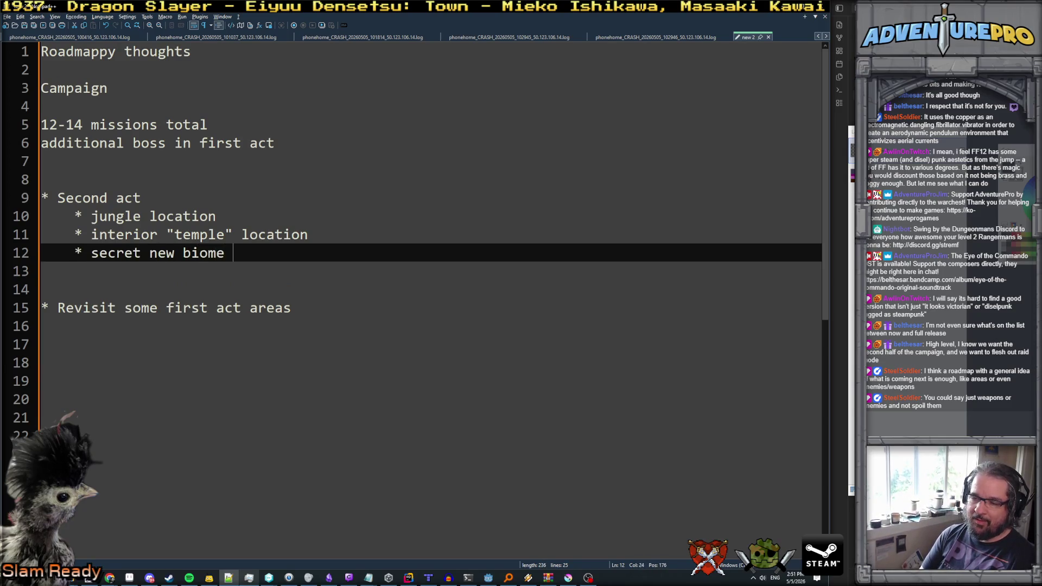
pyautogui.press('Return')
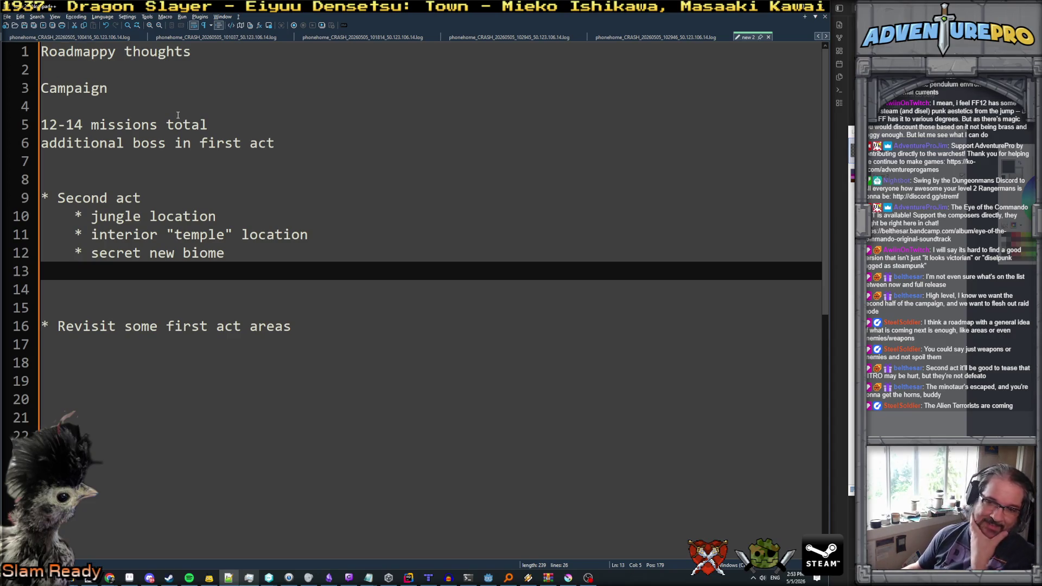
# - Move the cursor back up to the end of the Second act heading
pyautogui.press('Up')
pyautogui.press('Up')
pyautogui.press('Up')
pyautogui.press('Down')
pyautogui.press('End')
pyautogui.click(271, 244)
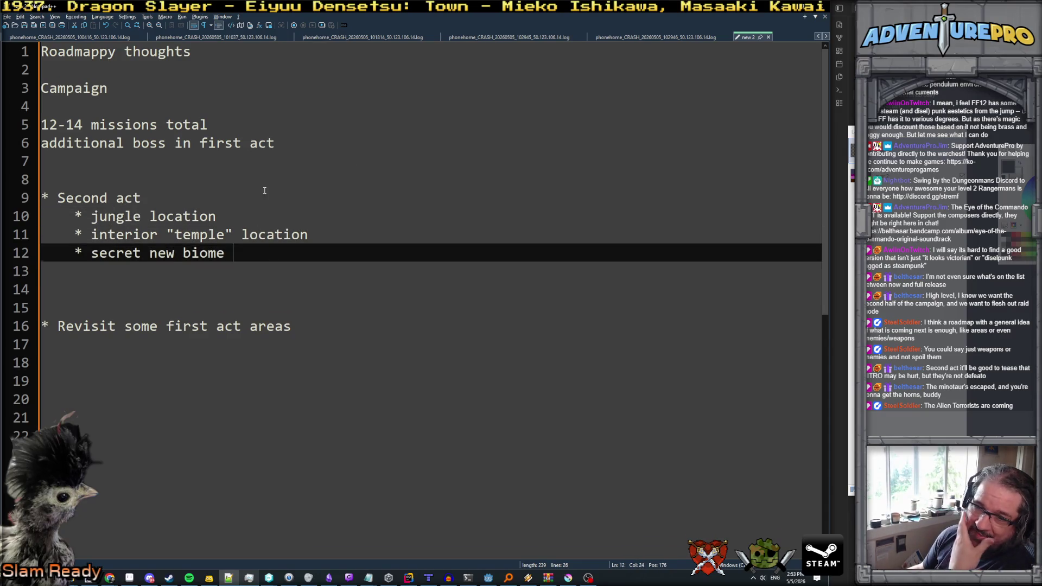
pyautogui.click(263, 193)
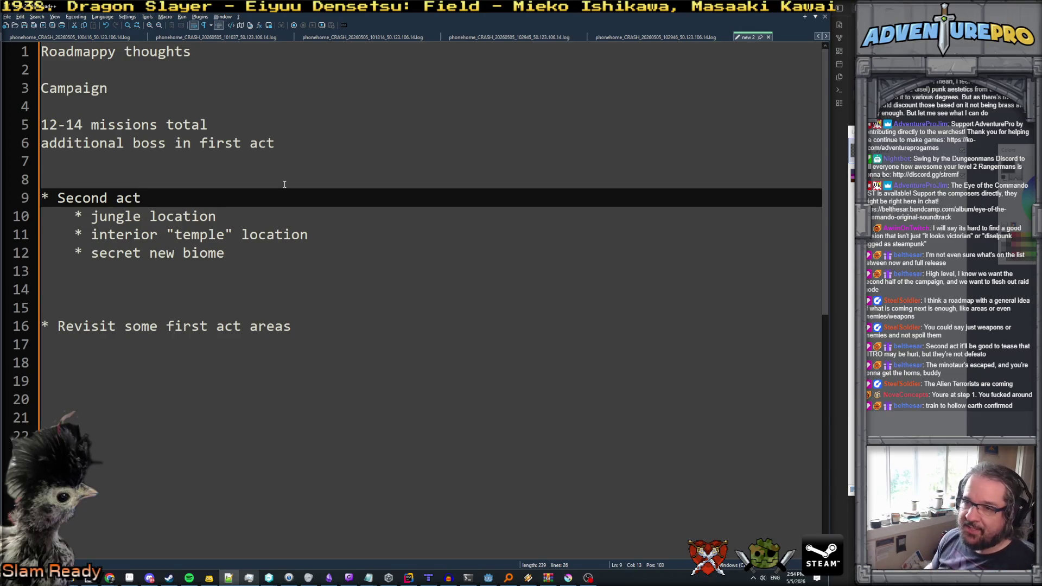
pyautogui.press('Down')
pyautogui.press('Down')
pyautogui.press('Down')
# - Add an indented bullet 'add a new mission between Lab and Lava' under the revisit heading
pyautogui.press('Return')
pyautogui.press('BackSpace')
pyautogui.press('Tab')
pyautogui.write('* ')
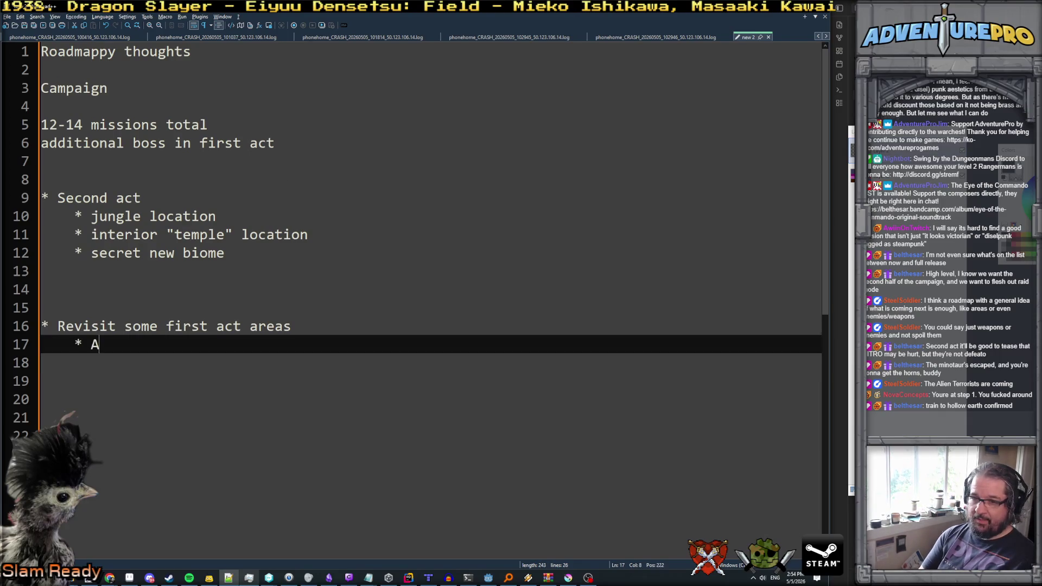
pyautogui.write('add a new mission eb')
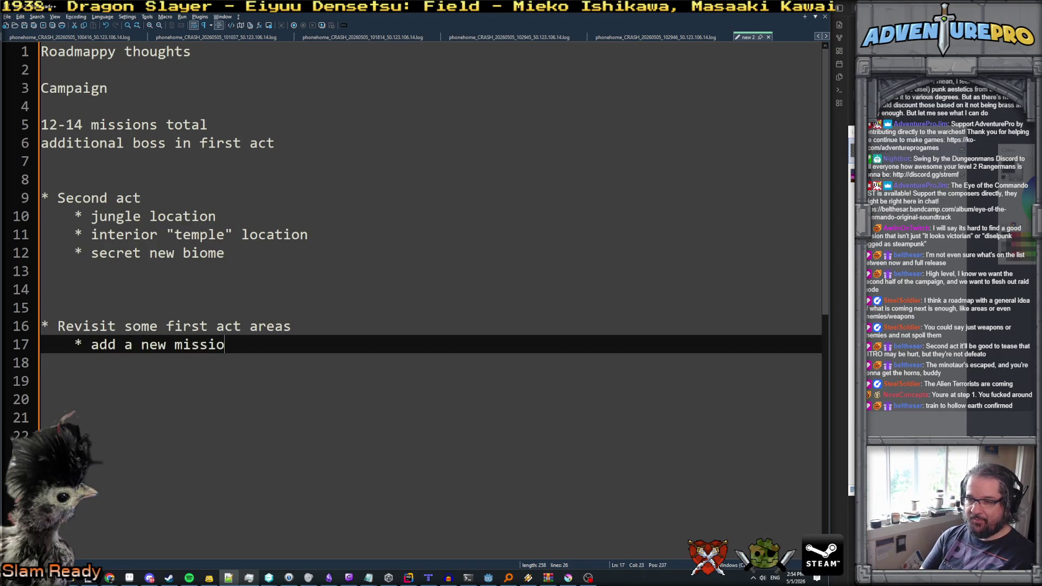
pyautogui.press('BackSpace')
pyautogui.press('BackSpace')
pyautogui.write('between L')
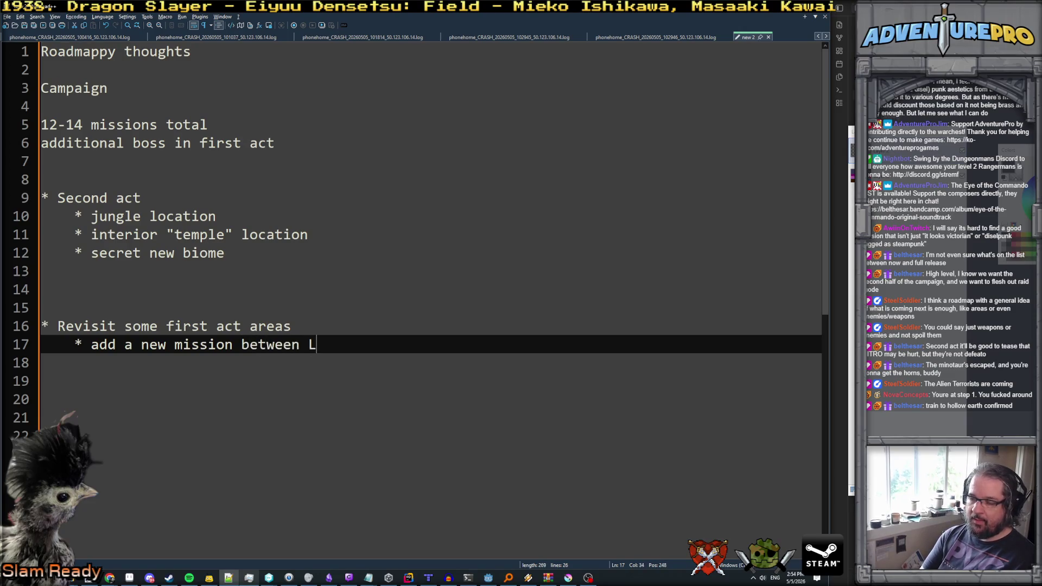
pyautogui.write('ab and Lava')
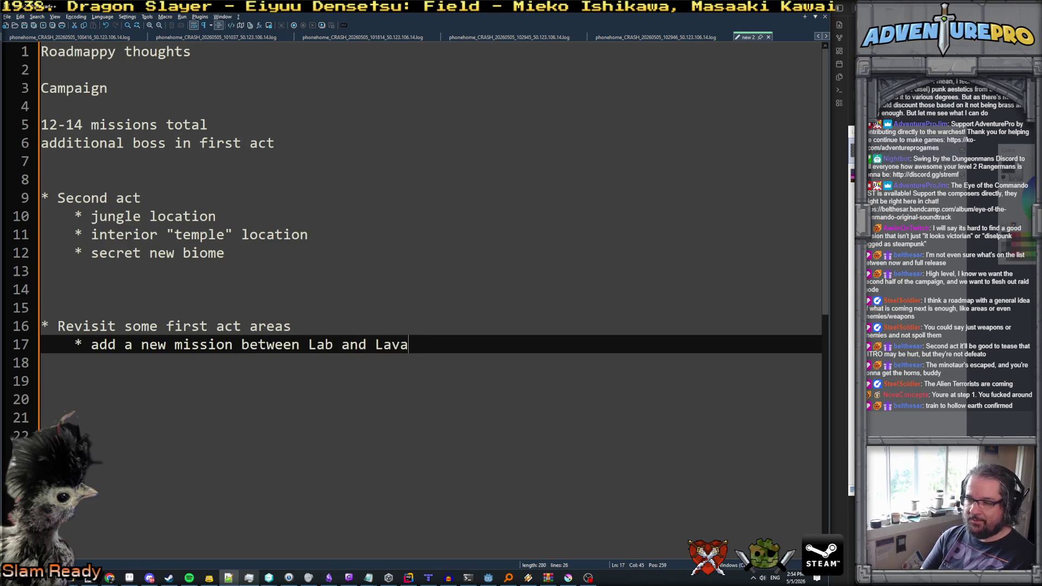
# - Add 'rebalance loot across both acts', start a new top-level '*' bullet, then switch to Godot
pyautogui.press('Return')
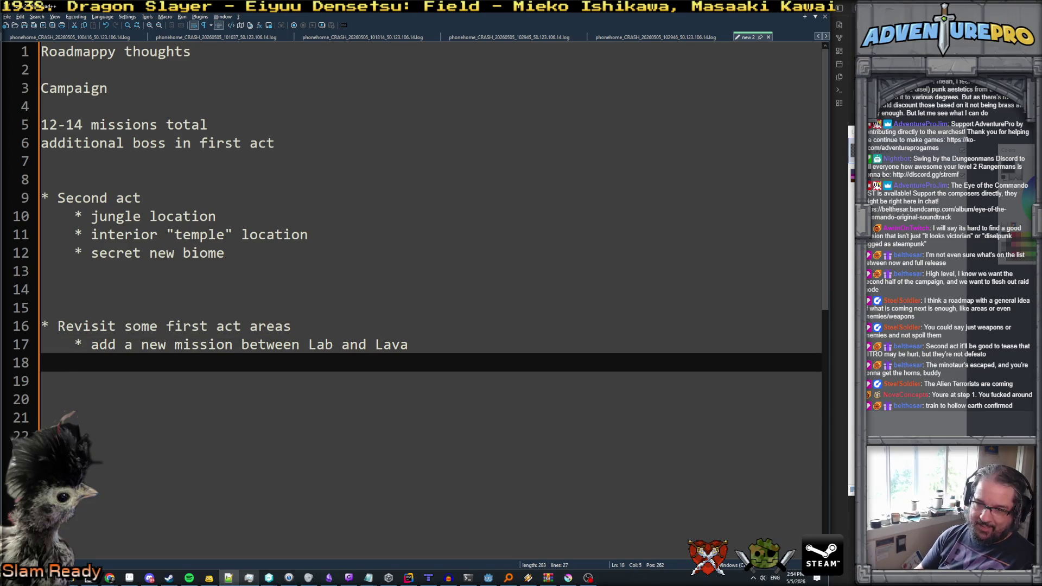
pyautogui.write('* ')
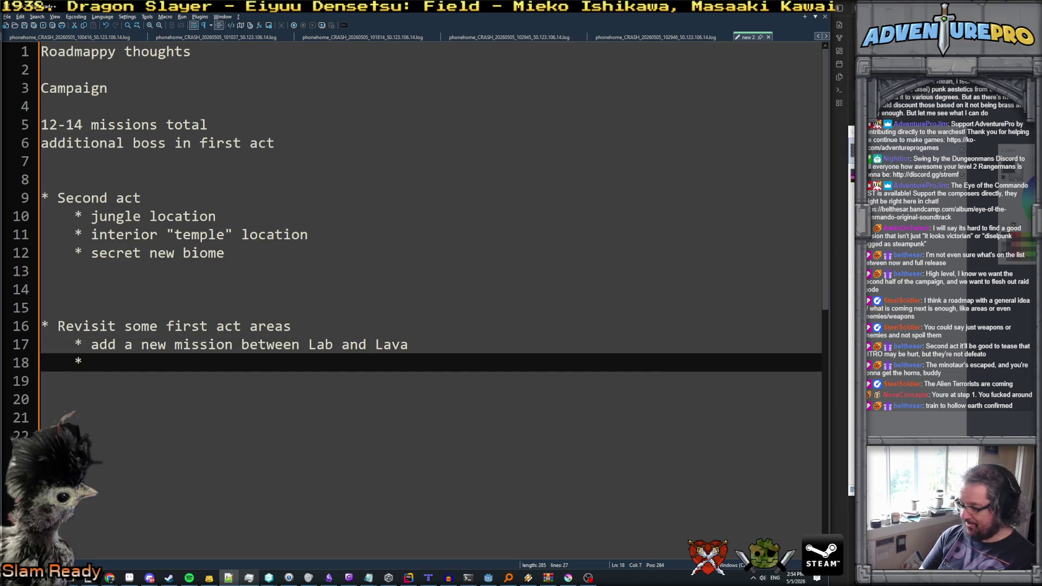
pyautogui.write('rebalance ')
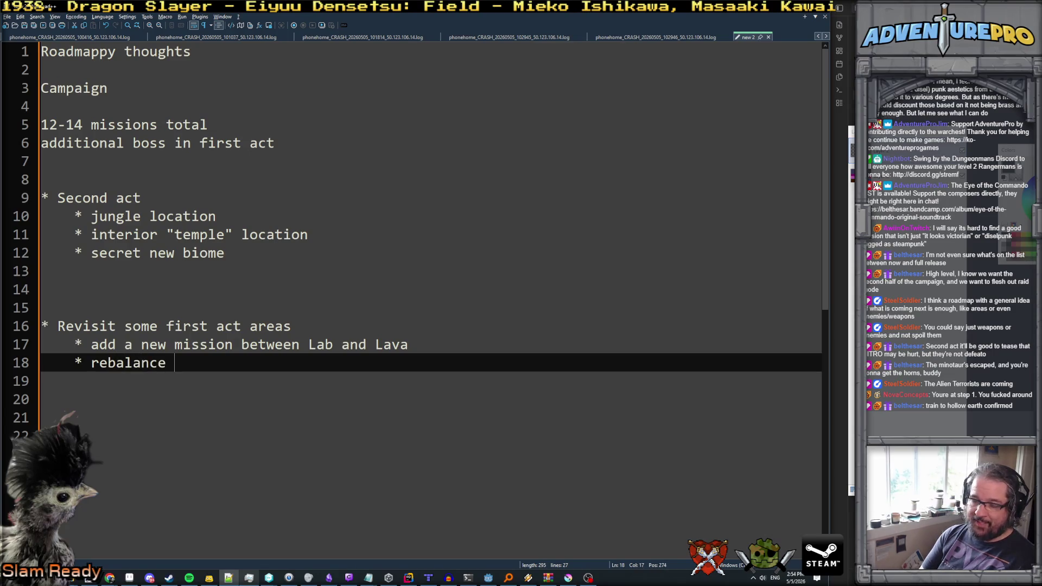
pyautogui.write('loot across ')
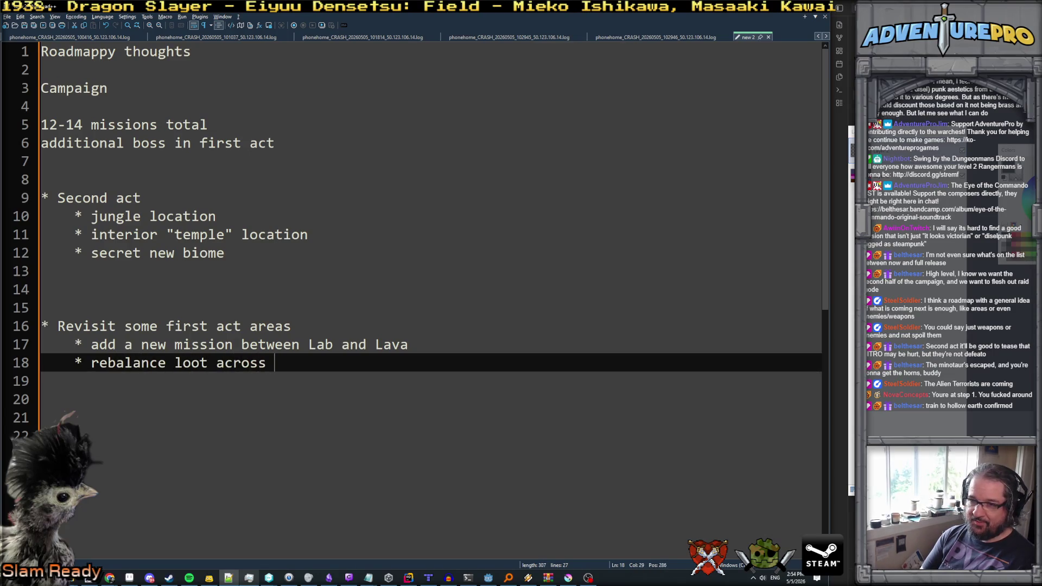
pyautogui.write('both acts')
pyautogui.press('Return')
pyautogui.write('*')
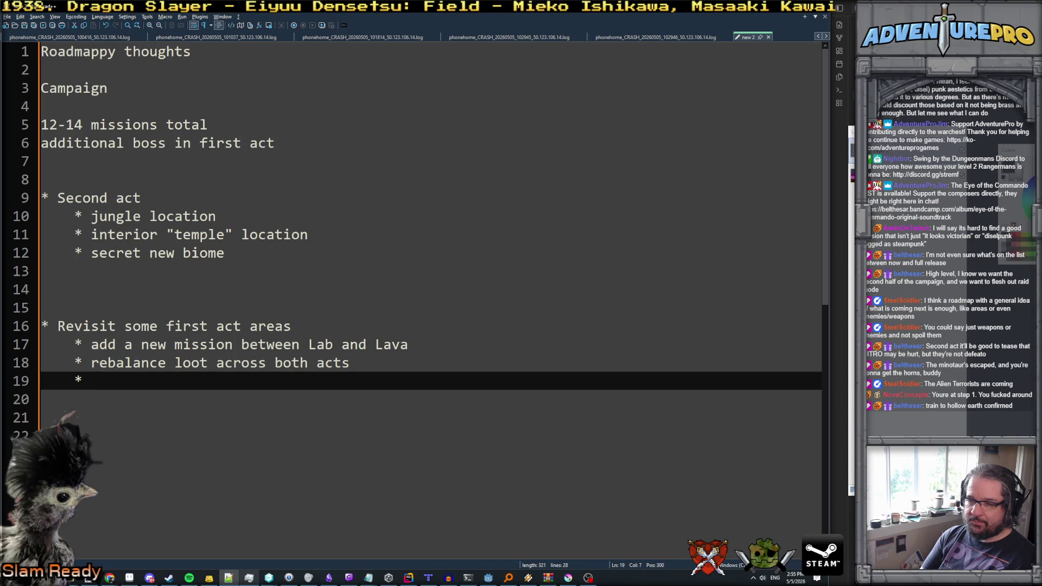
pyautogui.press('BackSpace')
pyautogui.press('BackSpace')
pyautogui.press('Return')
pyautogui.press('Return')
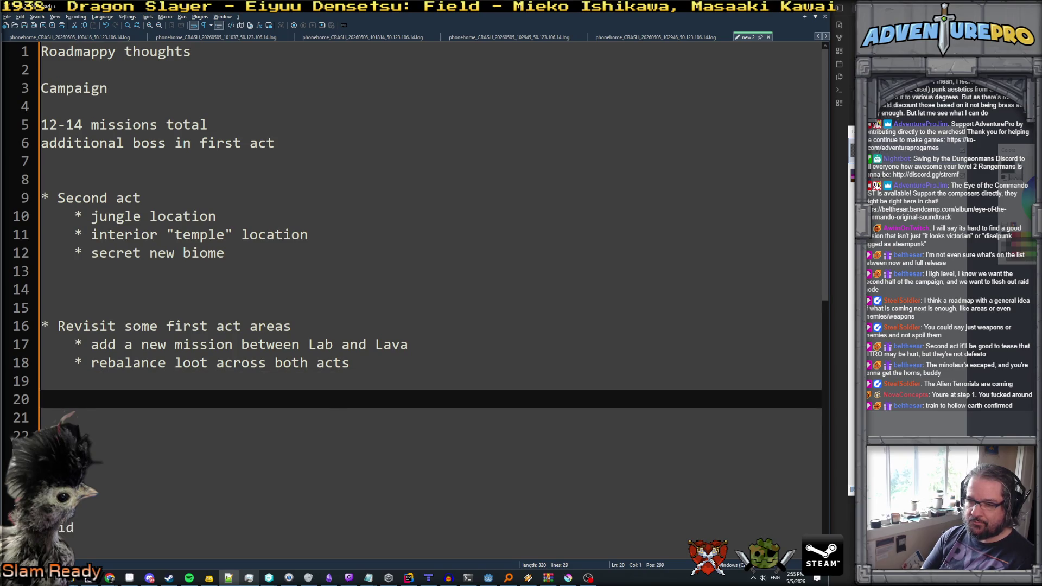
pyautogui.write('*')
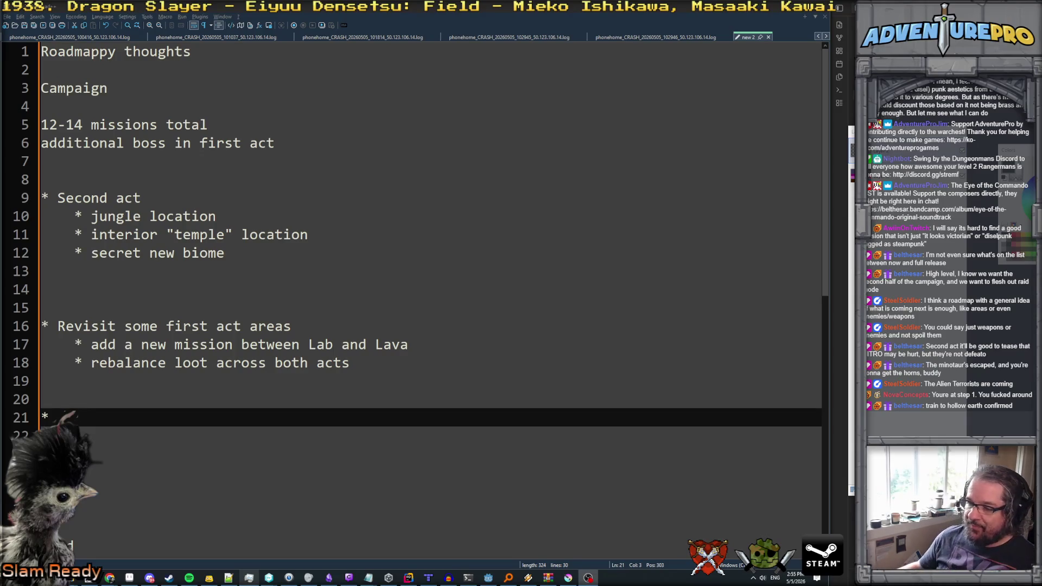
pyautogui.click(492, 579)
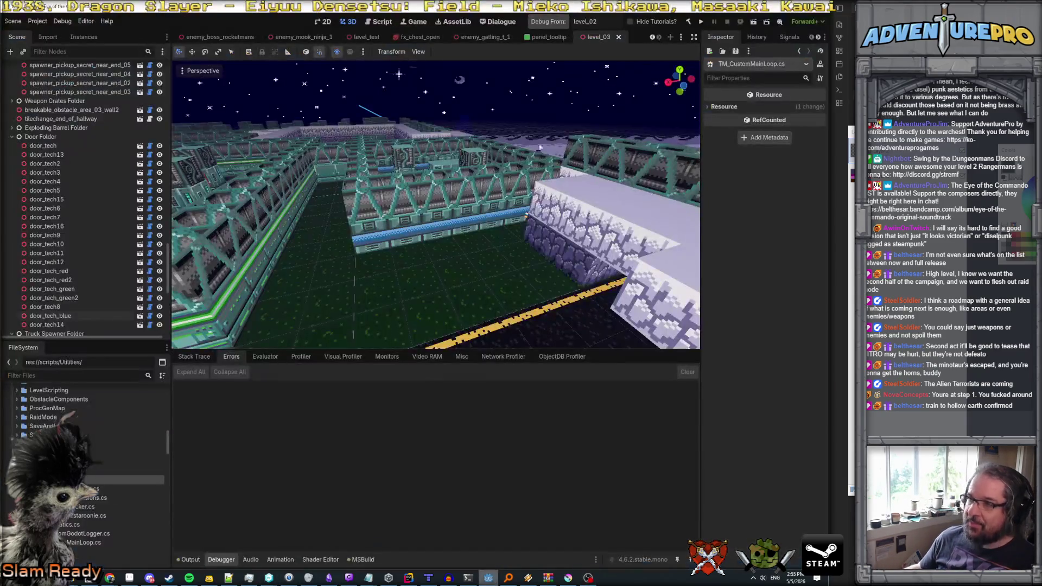
# - Build and launch Eye of the Commando in debug mode, then open its inventory
pyautogui.click(560, 24)
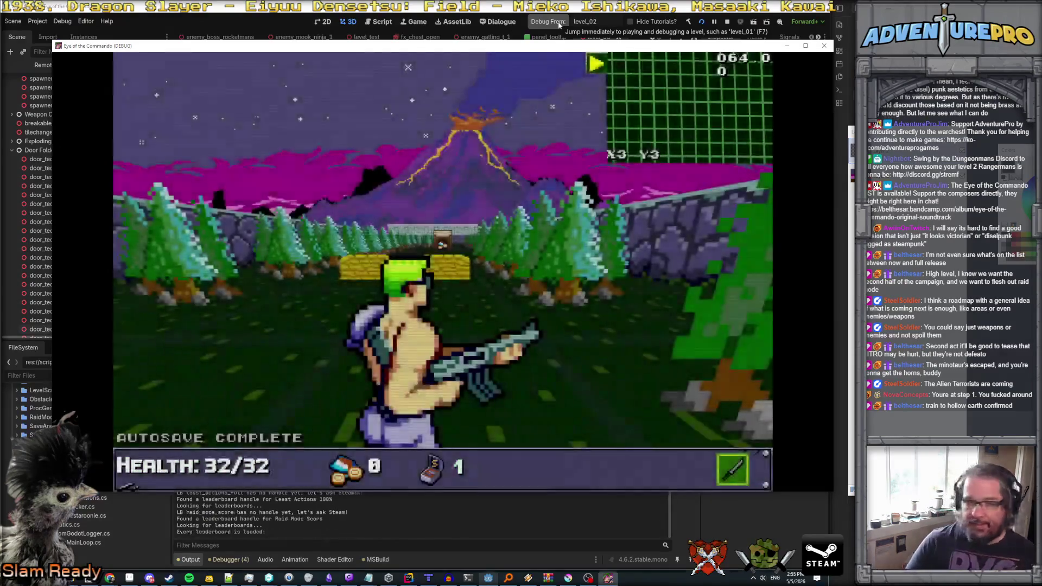
pyautogui.press('Tab')
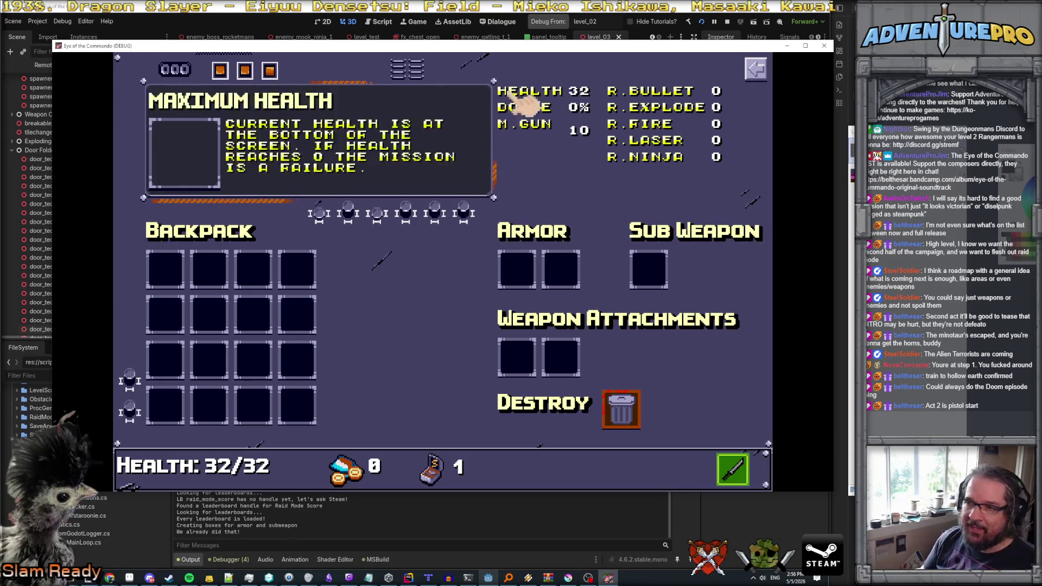
# - Read the tooltip descriptions of stats such as R.EXPLODE, R.FIRE and R.NINJA
pyautogui.moveTo(668, 114)
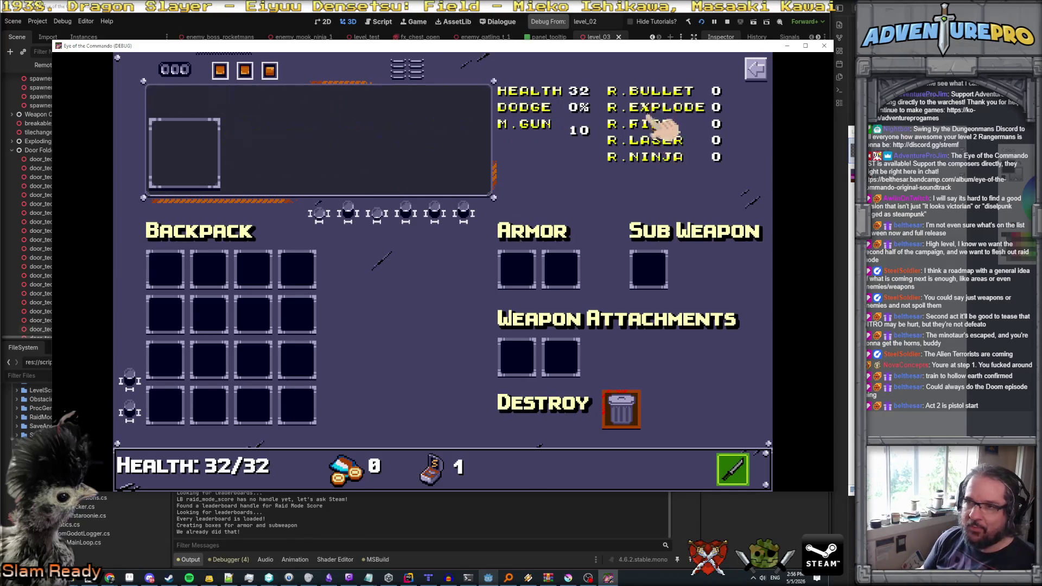
pyautogui.moveTo(596, 147)
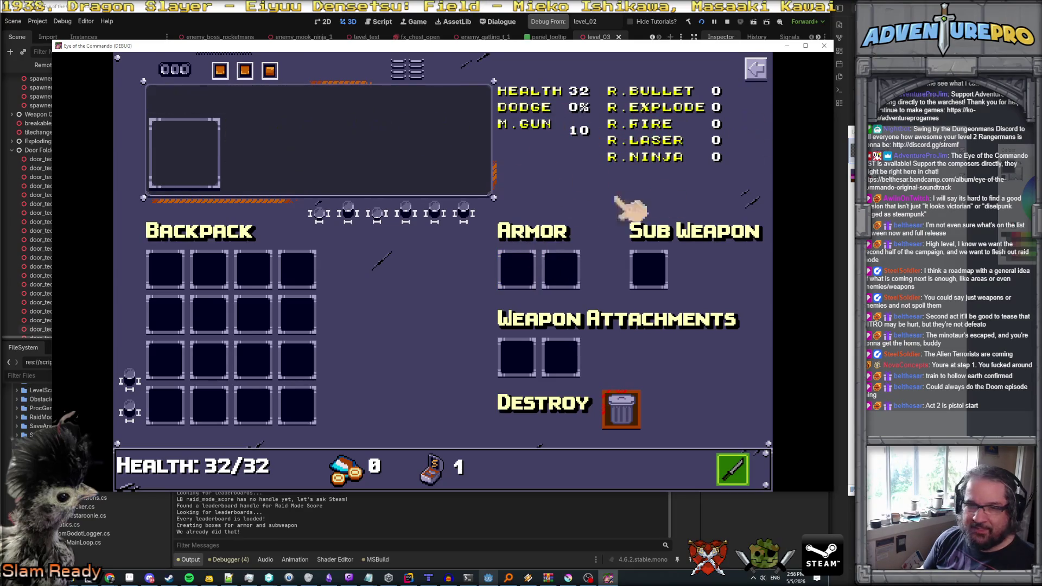
pyautogui.moveTo(638, 161)
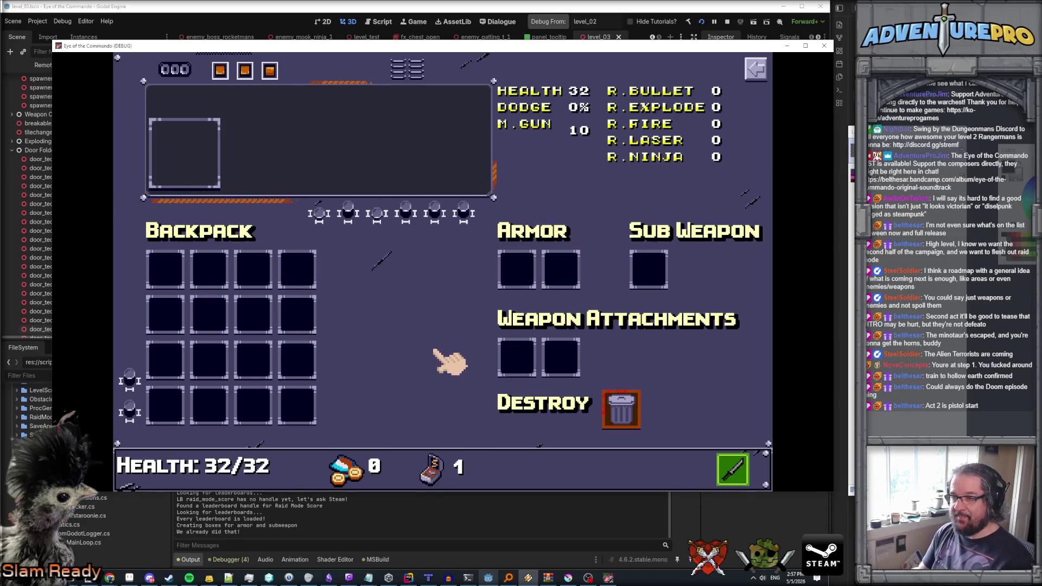
# - Run the FILLRANDOM console command and reopen the inventory to view the sixteen random items
pyautogui.press('Tab')
pyautogui.press('`')
pyautogui.write('FILLRANDOM')
pyautogui.press('Return')
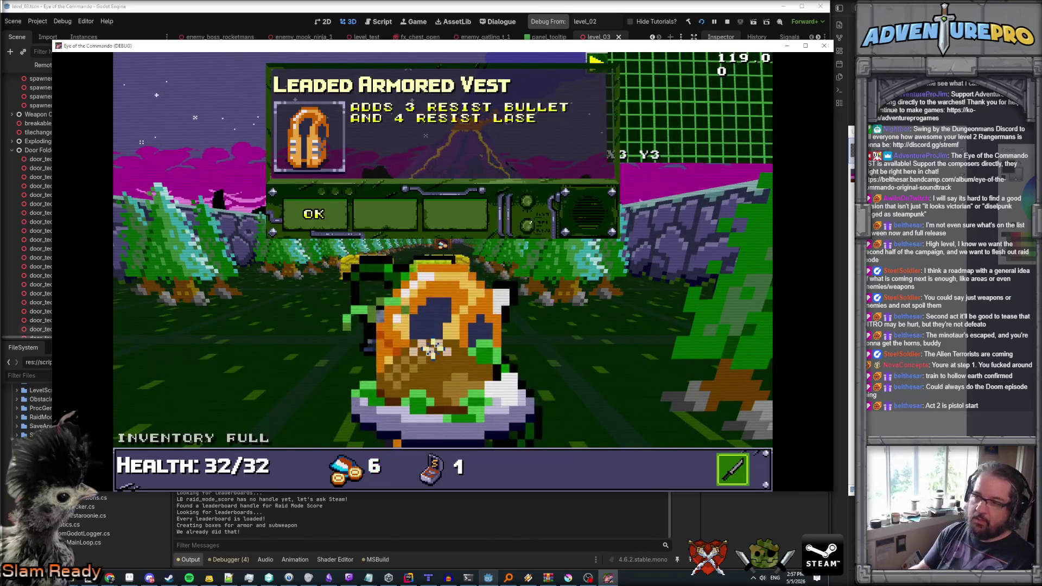
pyautogui.press('Return')
pyautogui.press('Tab')
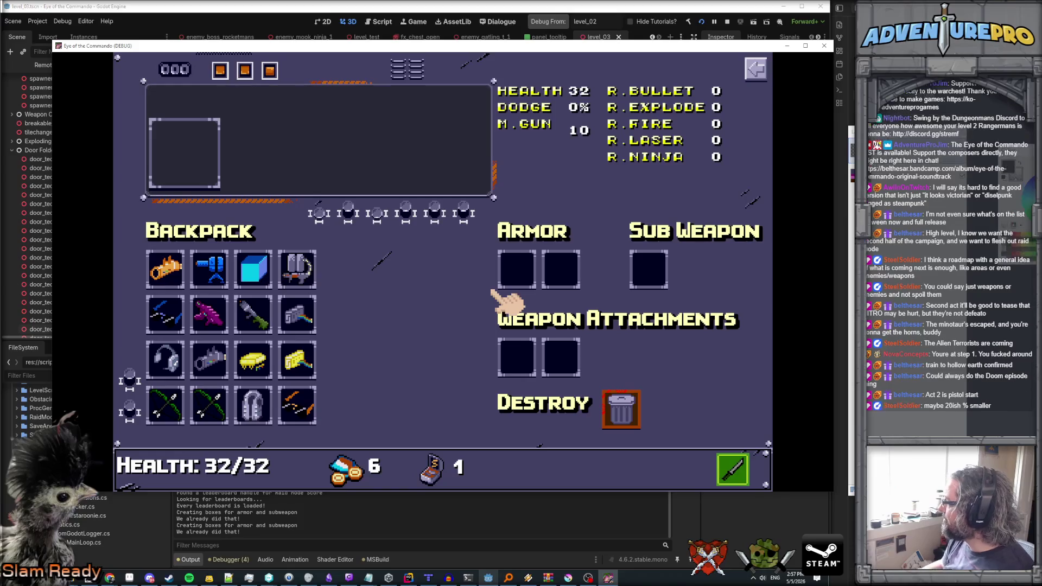
pyautogui.hotkey('alt', 'Tab')
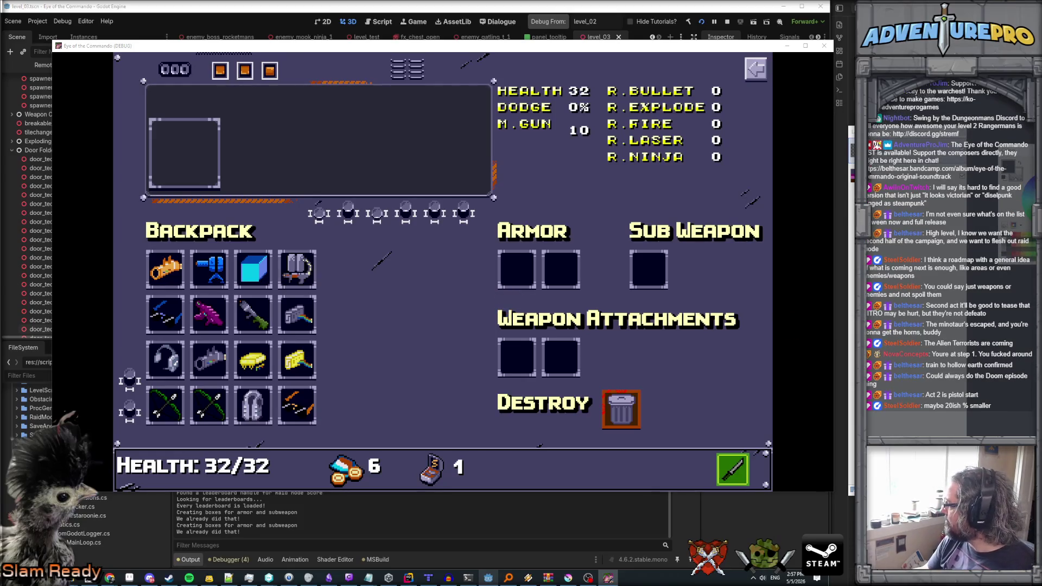
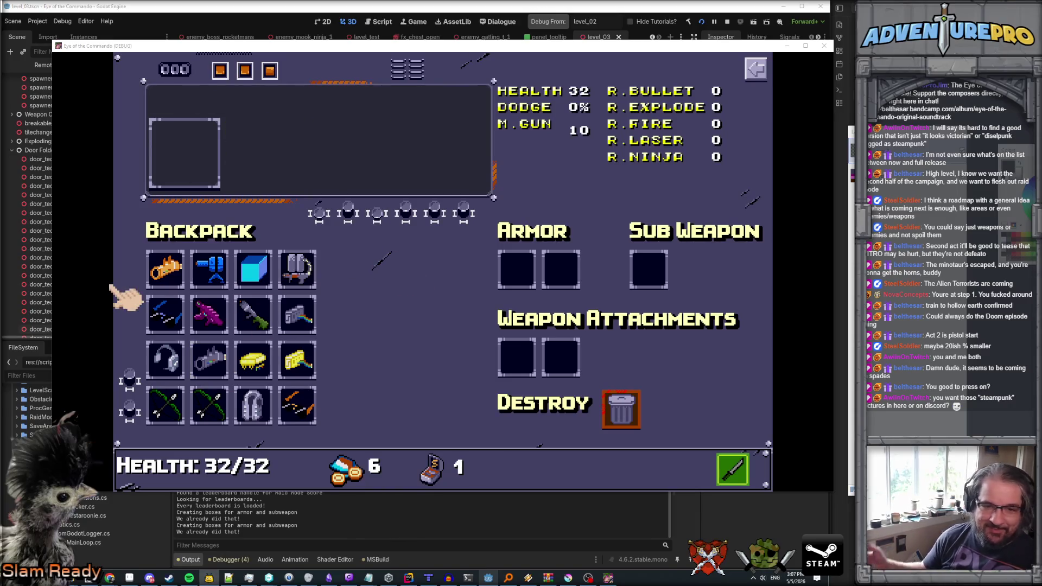
# - Show the fourth Backpack item's description on the game's inventory screen
pyautogui.click(315, 281)
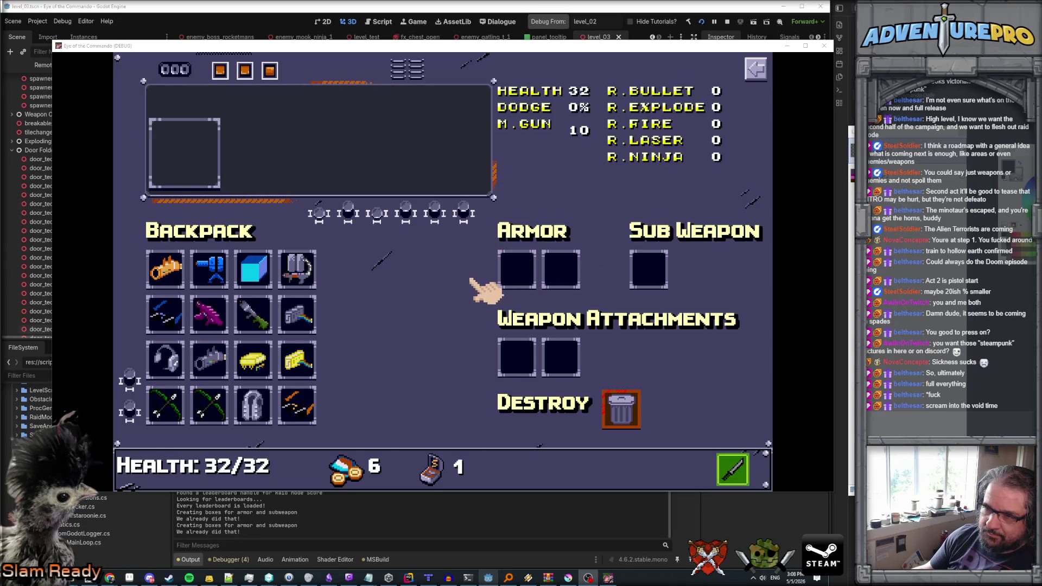
pyautogui.moveTo(184, 282)
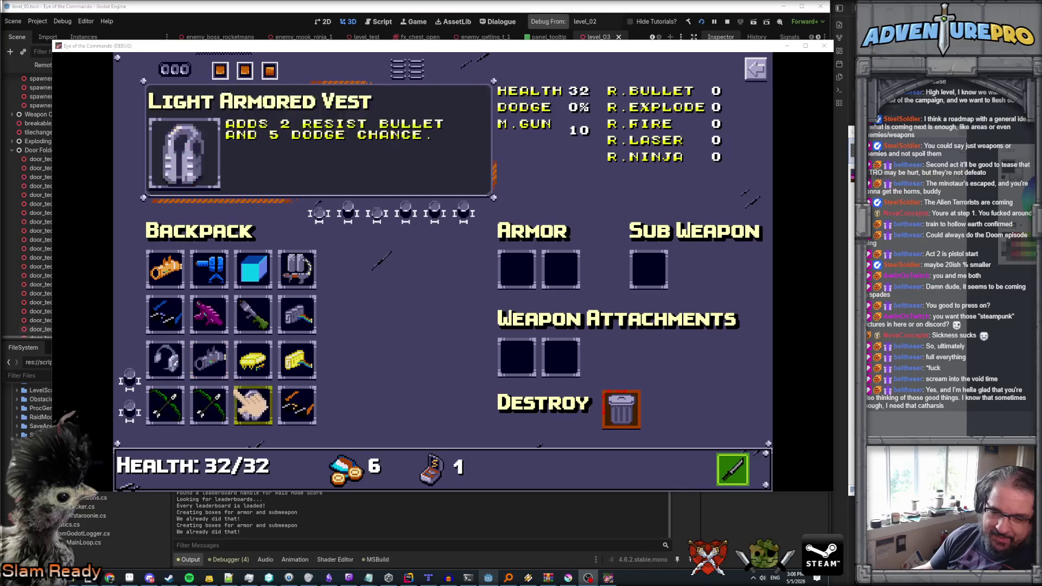
pyautogui.moveTo(297, 408)
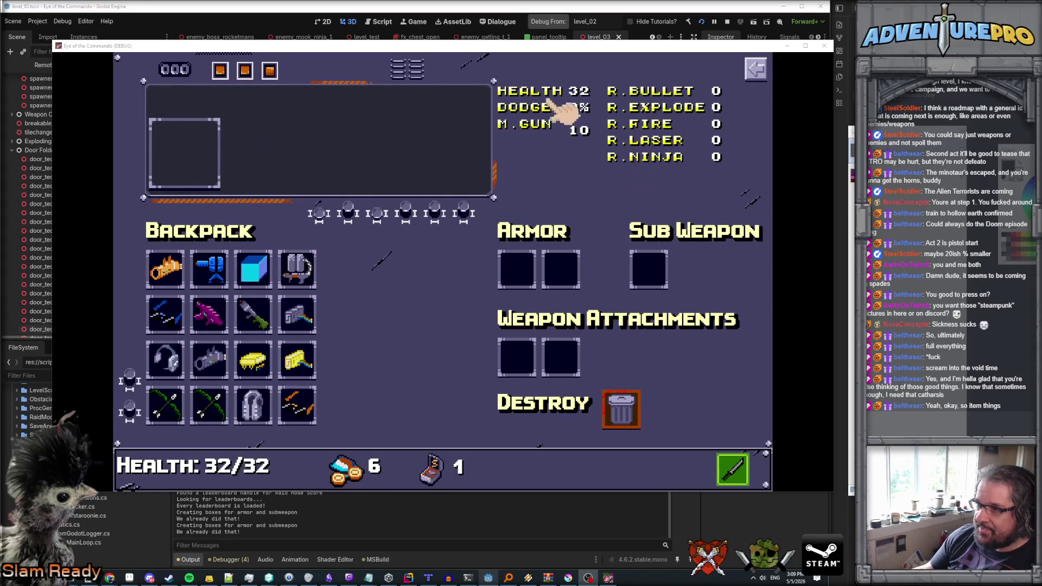
pyautogui.moveTo(545, 146)
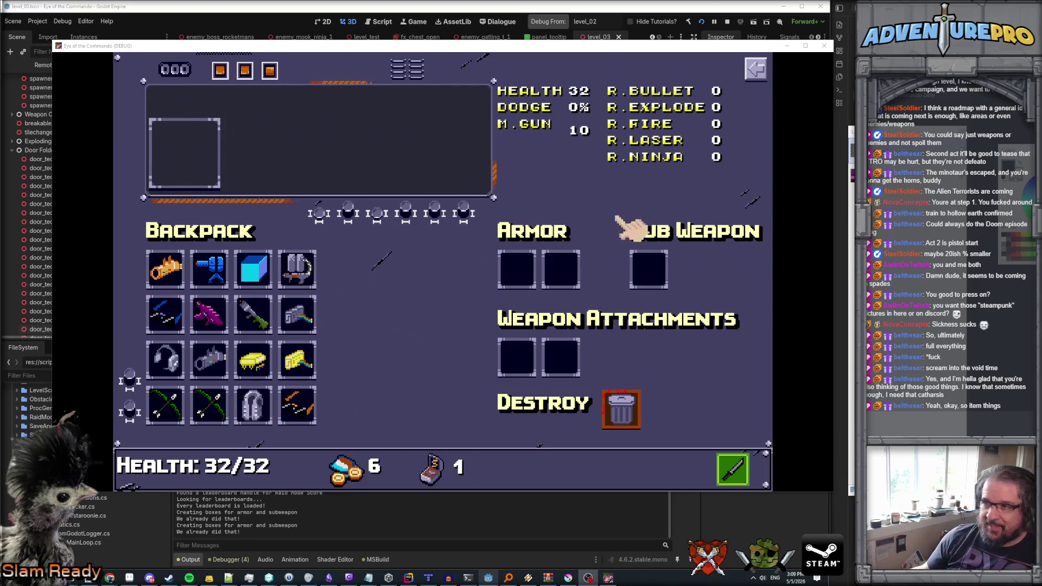
pyautogui.moveTo(646, 182)
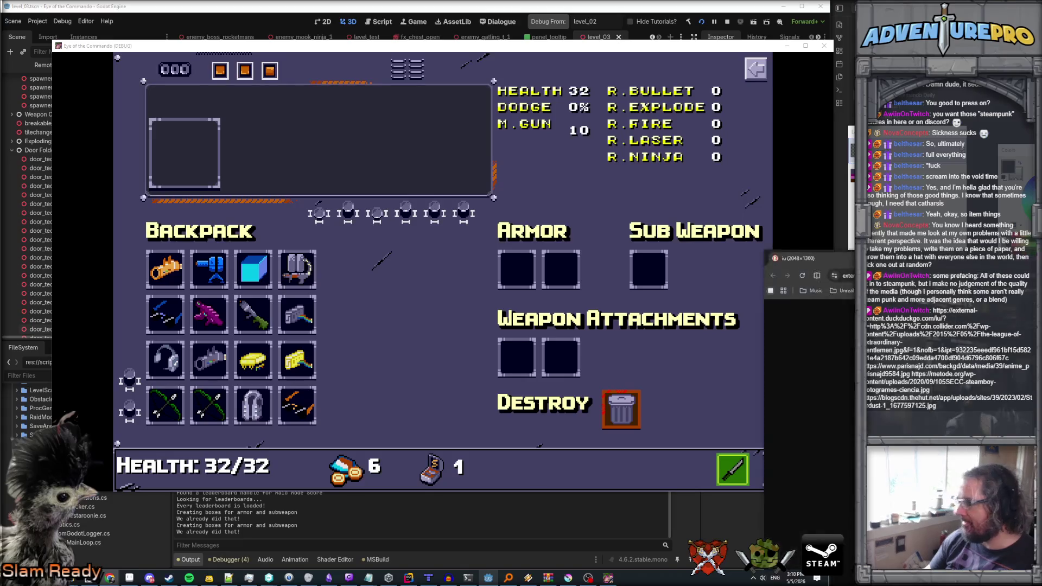
# - Bring the Chrome image window over the game, maximize it, then minimize it
pyautogui.moveTo(1041, 261); pyautogui.dragTo(816, 122)
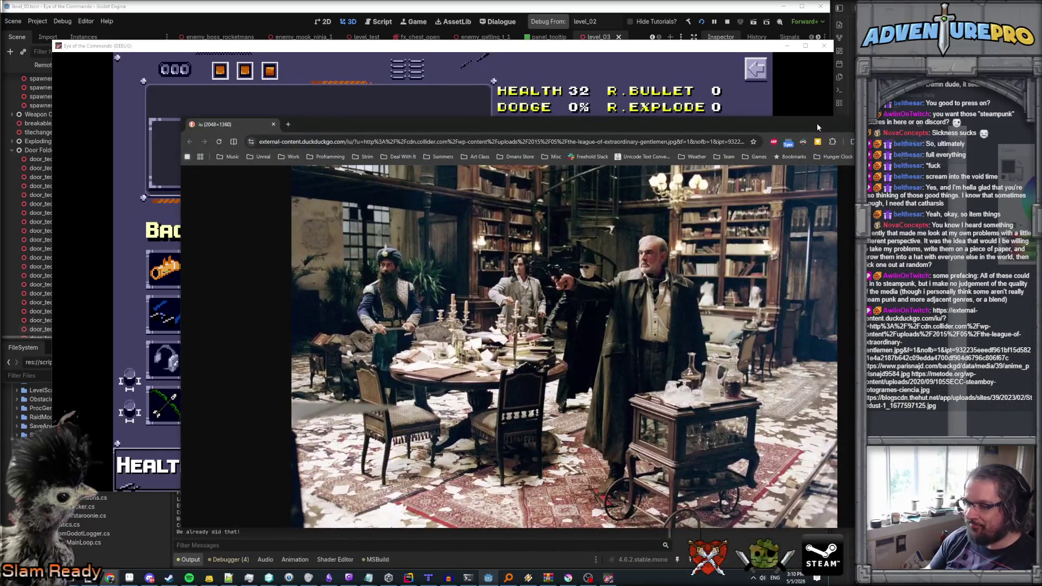
pyautogui.doubleClick(675, 119)
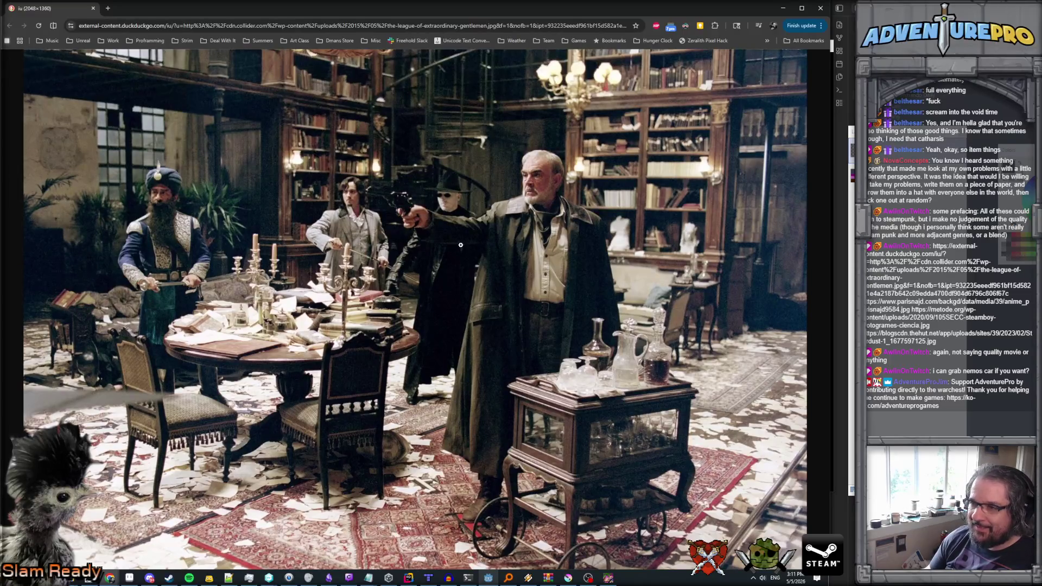
pyautogui.click(782, 10)
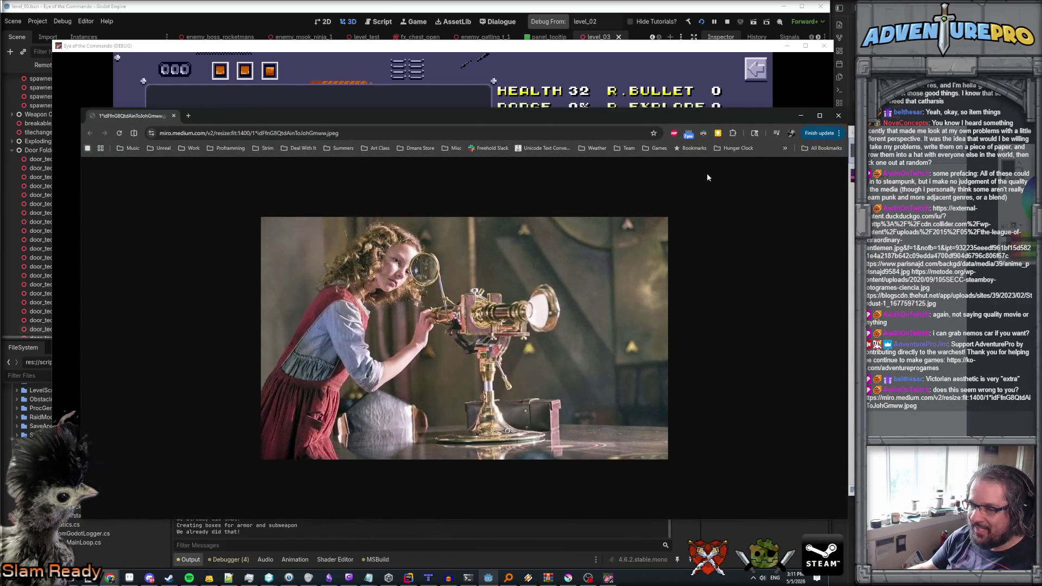
# - Maximize the medium.com telescope image in Chrome, then minimize it to return to the game
pyautogui.doubleClick(698, 115)
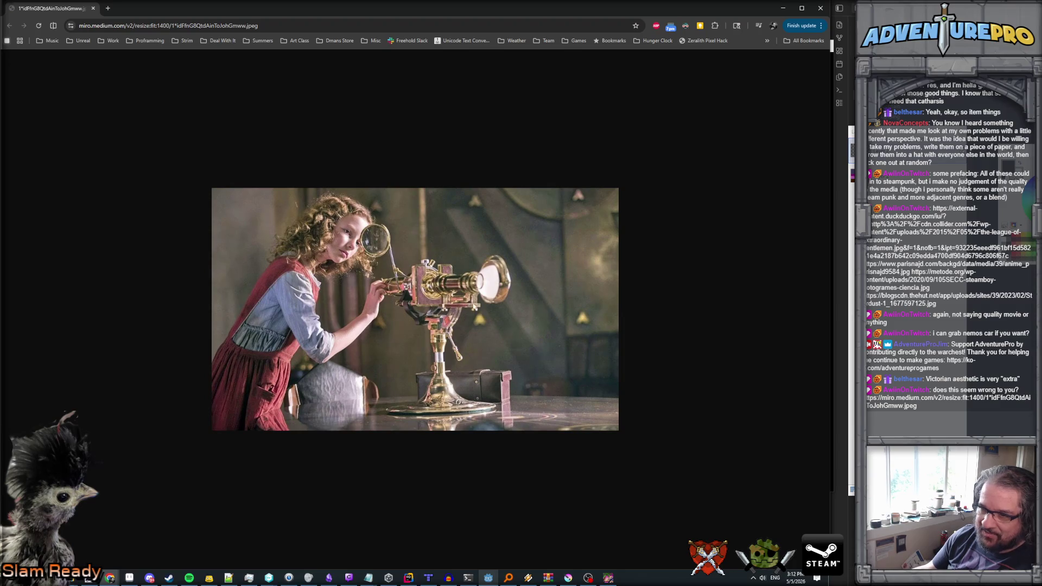
pyautogui.click(783, 8)
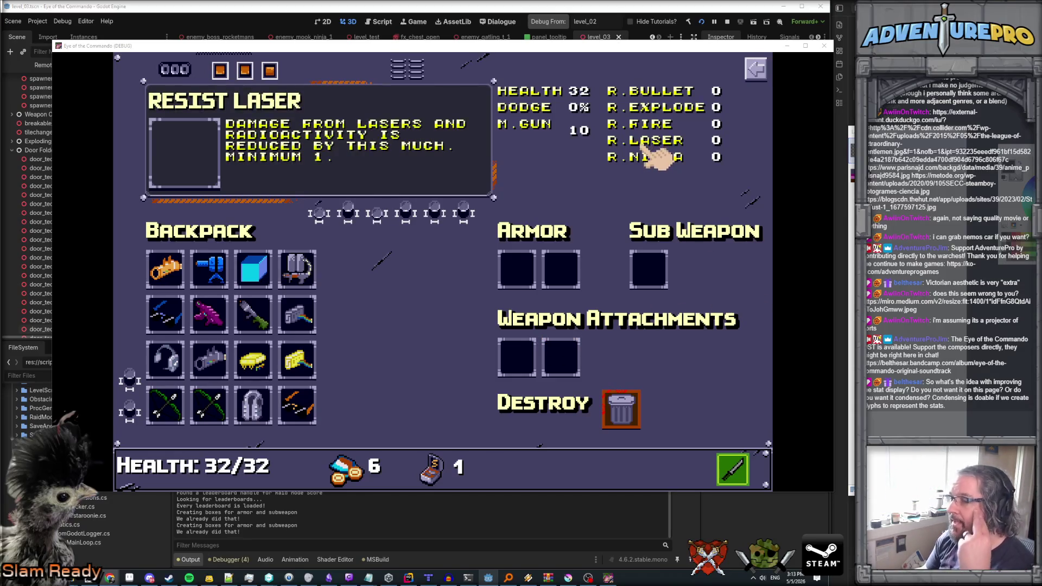
# - Check the R.NINJA stat tooltip, shift the game window slightly left, and bring Paint.NET forward
pyautogui.moveTo(661, 112)
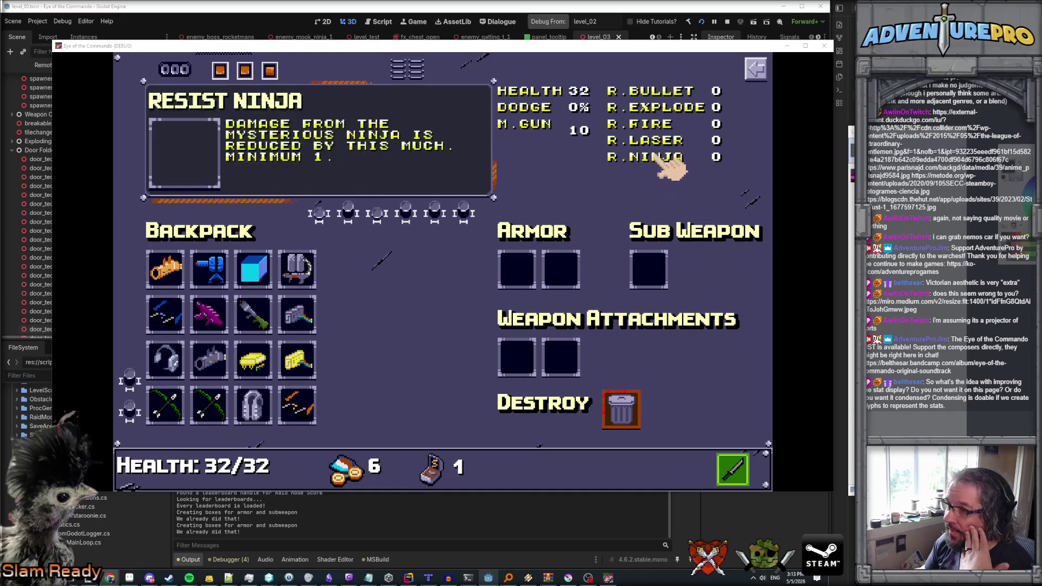
pyautogui.moveTo(670, 162)
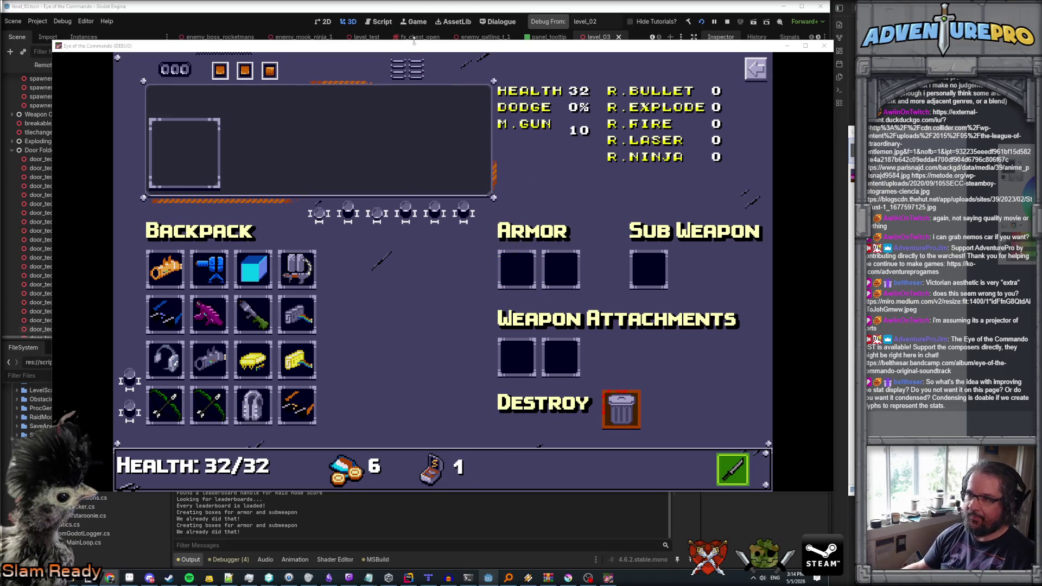
pyautogui.moveTo(413, 47); pyautogui.dragTo(400, 47)
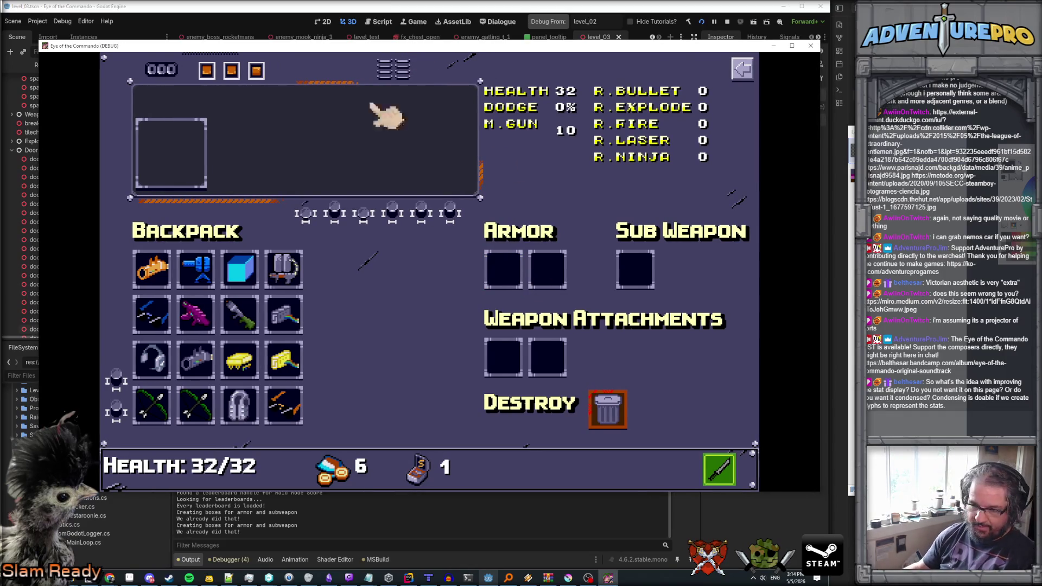
pyautogui.click(82, 579)
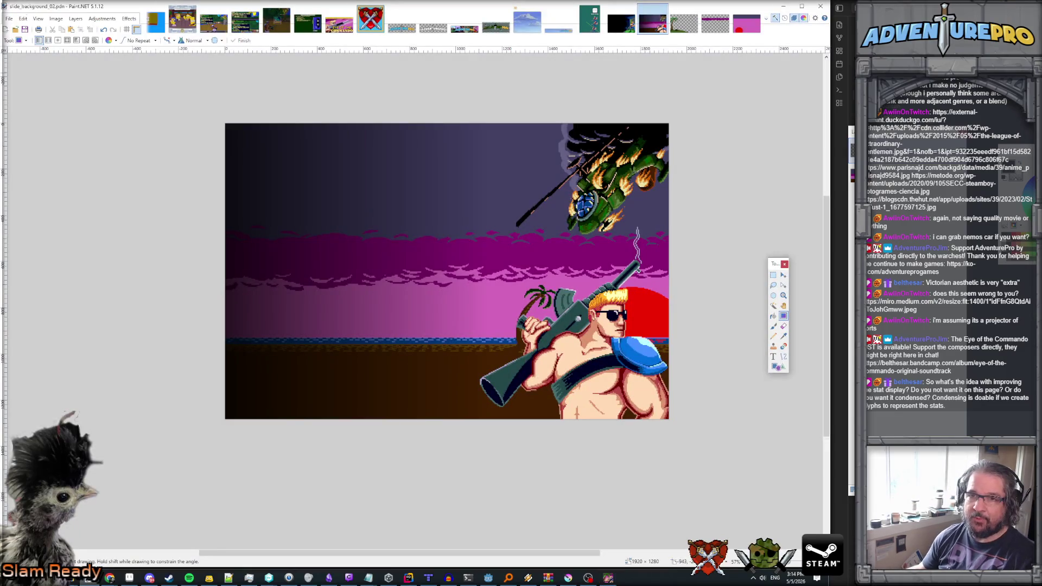
# - Paste the game screenshot as a new image and zoom in on it
pyautogui.click(23, 19)
pyautogui.click(66, 100)
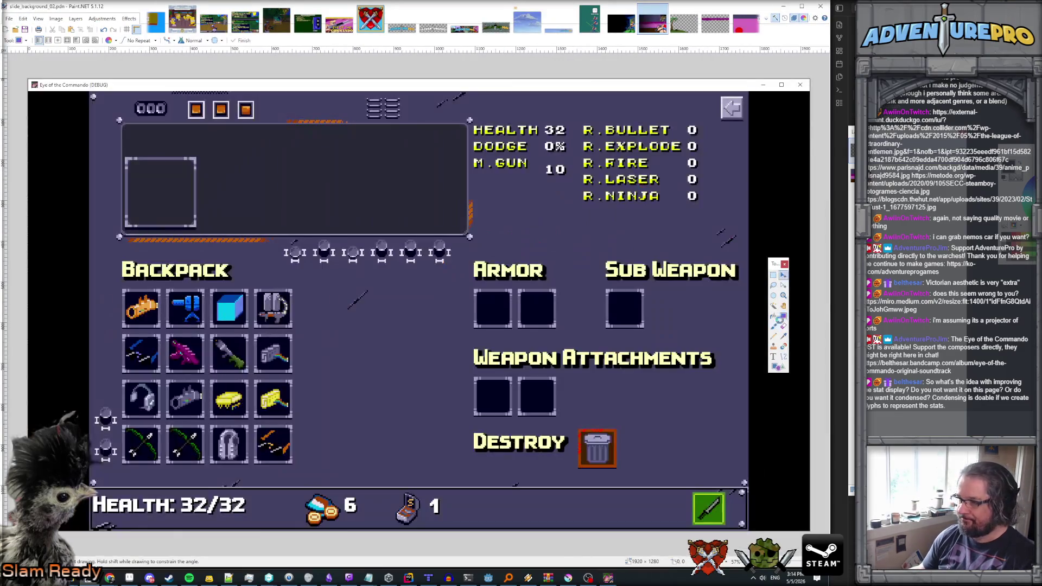
pyautogui.hotkey('ctrl', 'alt', 'v')
pyautogui.press('s')
pyautogui.scroll(3, 636, 312)
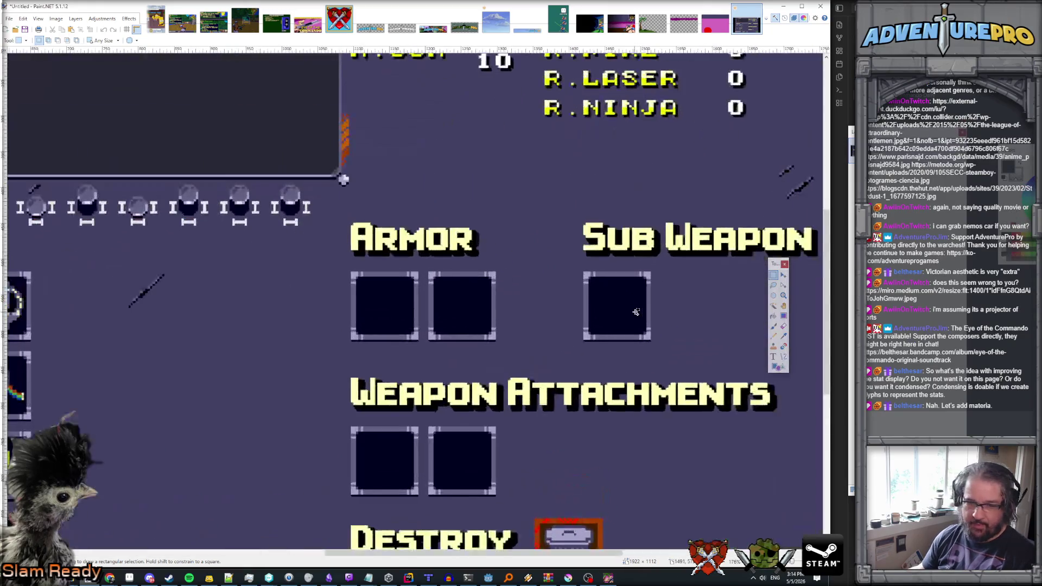
pyautogui.scroll(1, 636, 312)
# - Duplicate the Sub Weapon slot box and place the copy beside the Armor slots
pyautogui.moveTo(575, 265); pyautogui.dragTo(657, 346)
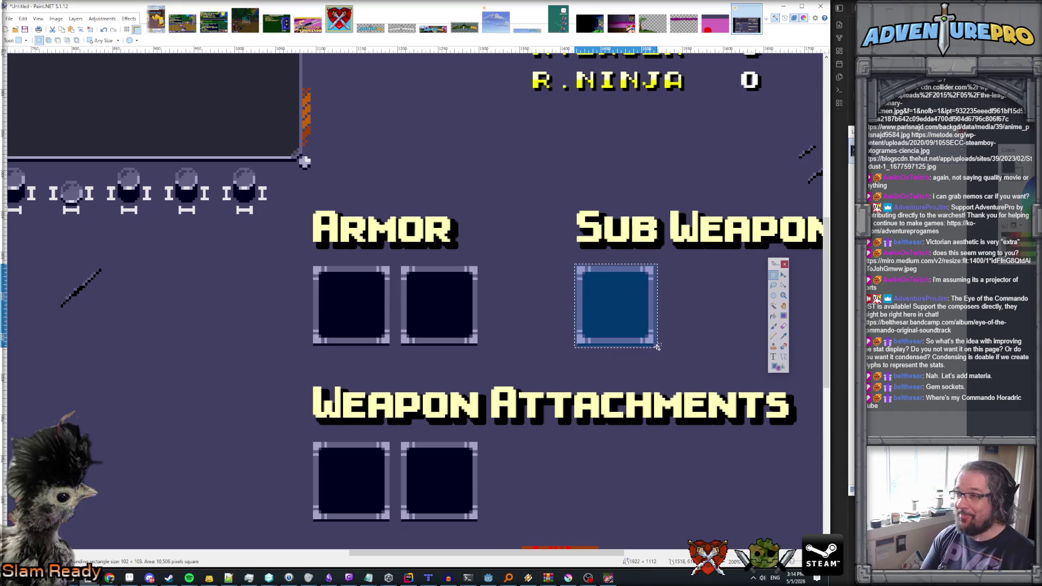
pyautogui.press('m')
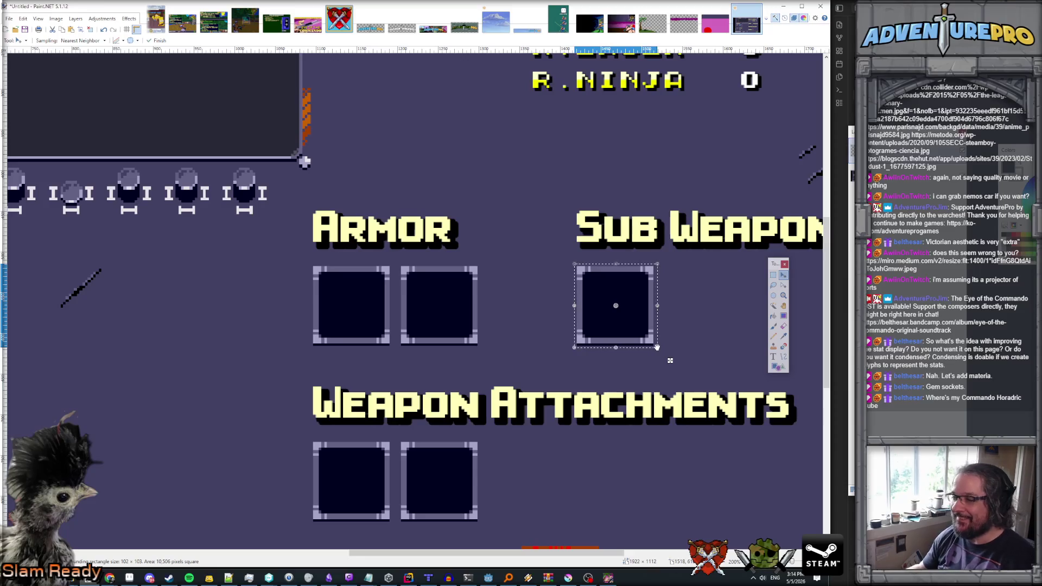
pyautogui.moveTo(670, 360); pyautogui.dragTo(580, 361)
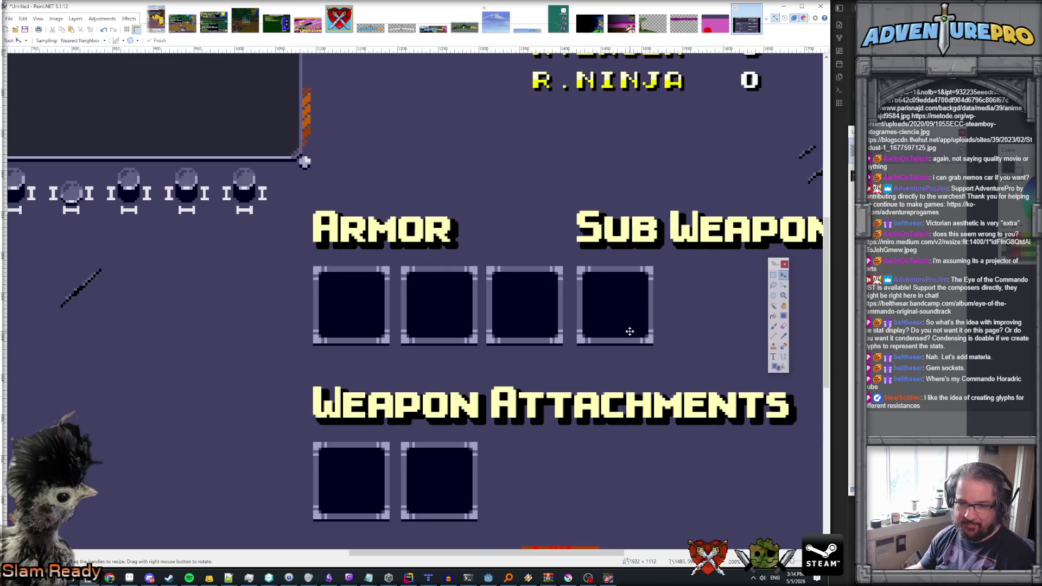
# - Paste the Sub Weapon label and its slot into their own new image
pyautogui.scroll(-4, 629, 331)
pyautogui.press('s')
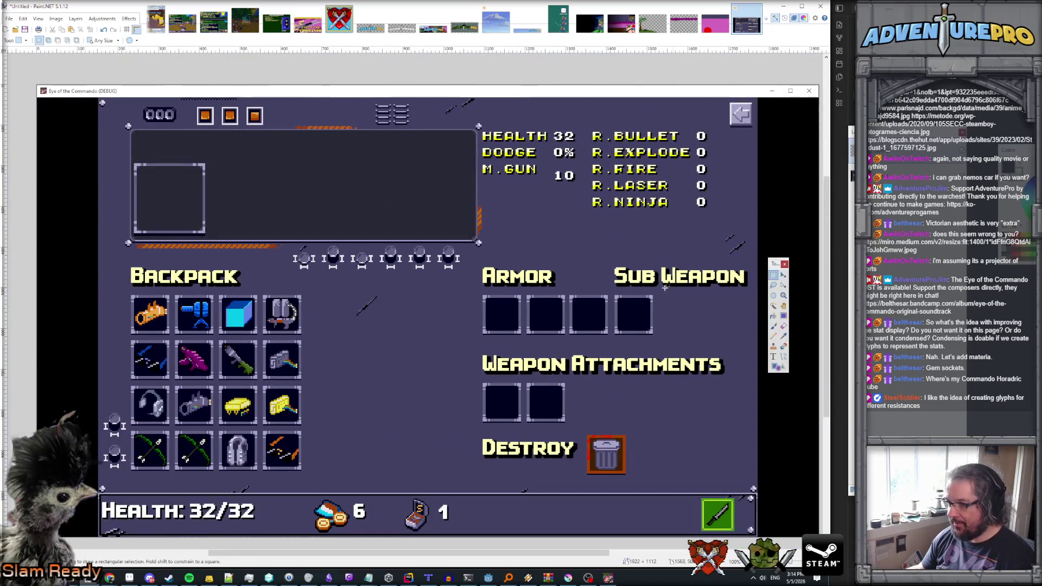
pyautogui.moveTo(612, 264); pyautogui.dragTo(752, 338)
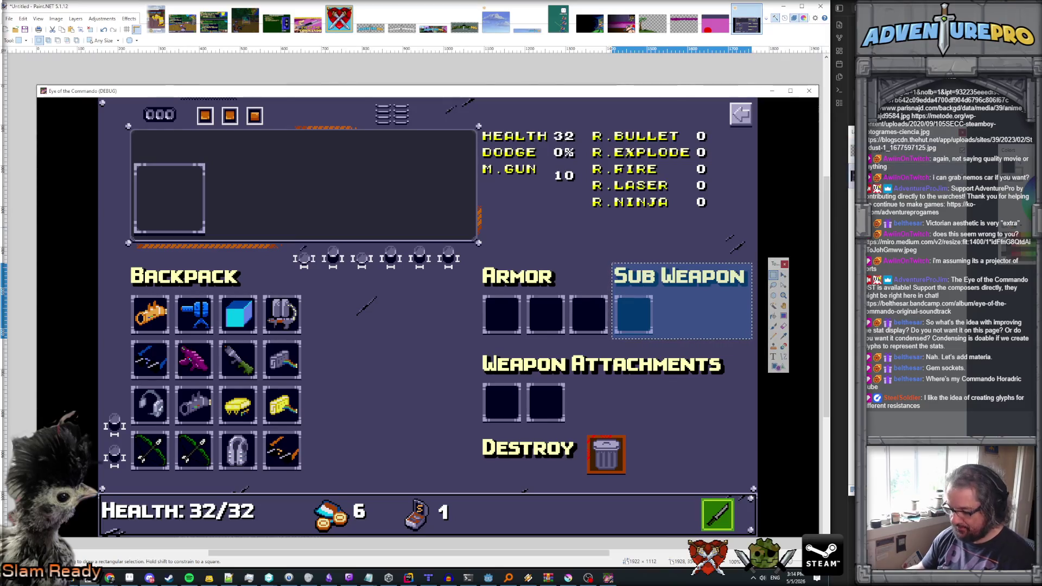
pyautogui.hotkey('ctrl', 'shift', 'x')
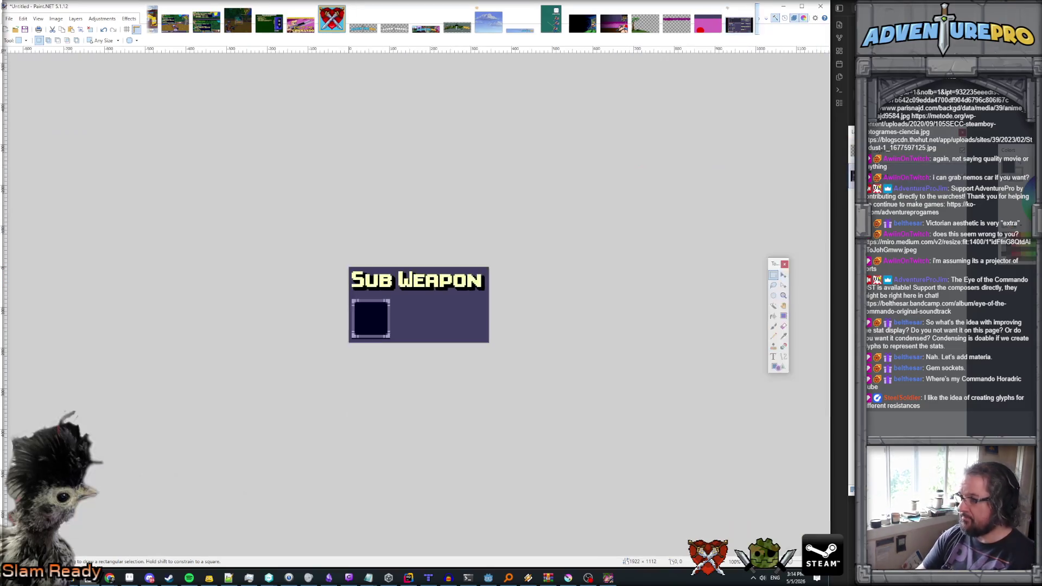
# - Paint out the Sub Weapon label and slot using a background-coloured size-65 brush at 1% spacing
pyautogui.click(715, 19)
pyautogui.hotkey('ctrl', 'd')
pyautogui.press('k')
pyautogui.press('b')
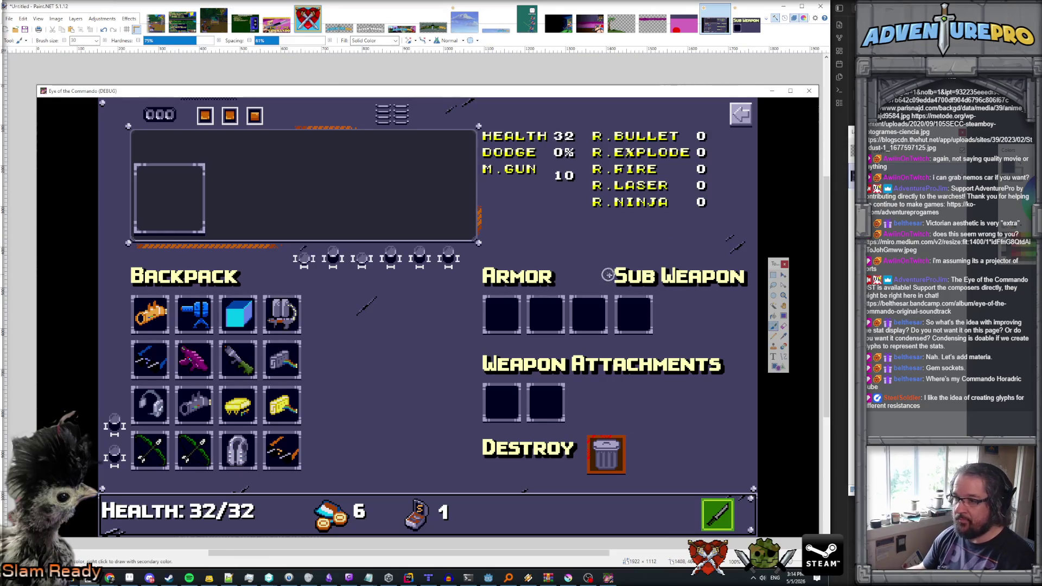
pyautogui.press(']')
pyautogui.press(']')
pyautogui.press(']')
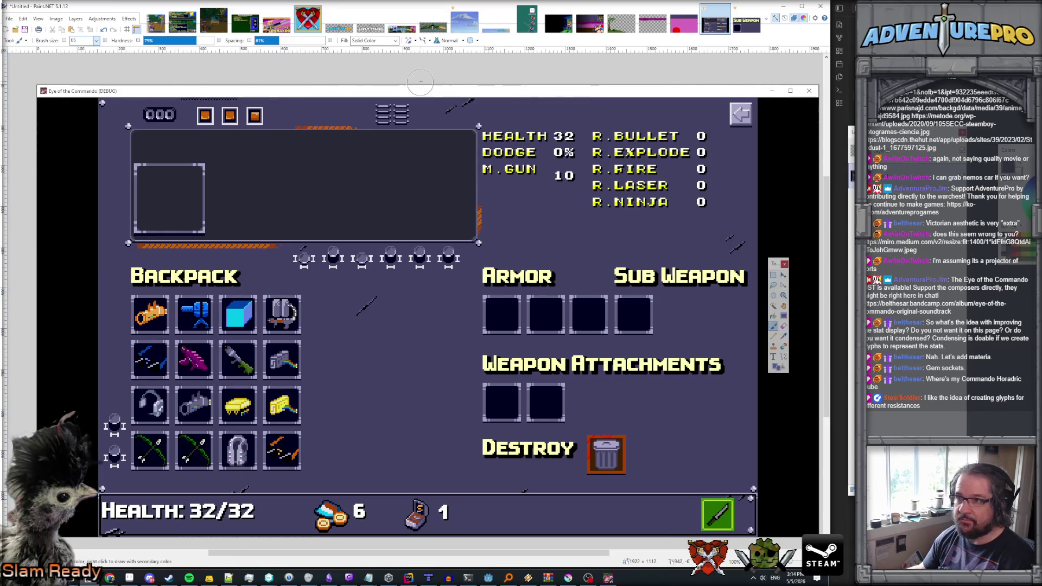
pyautogui.moveTo(617, 321); pyautogui.dragTo(623, 272)
pyautogui.moveTo(272, 48); pyautogui.dragTo(255, 48)
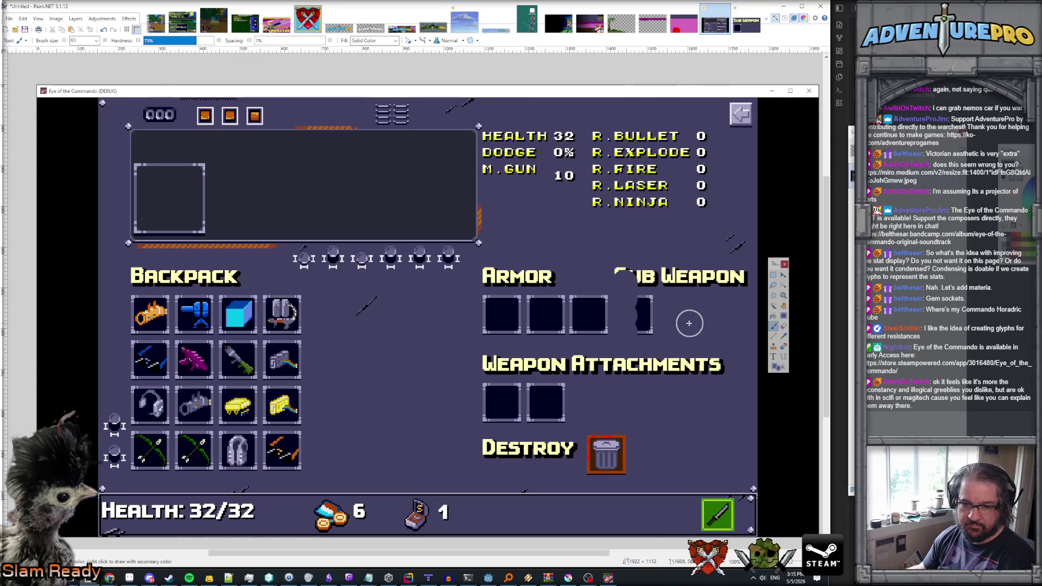
pyautogui.moveTo(653, 331)
pyautogui.mouseDown()
pyautogui.moveTo(624, 271)
pyautogui.moveTo(735, 281)
pyautogui.mouseUp()
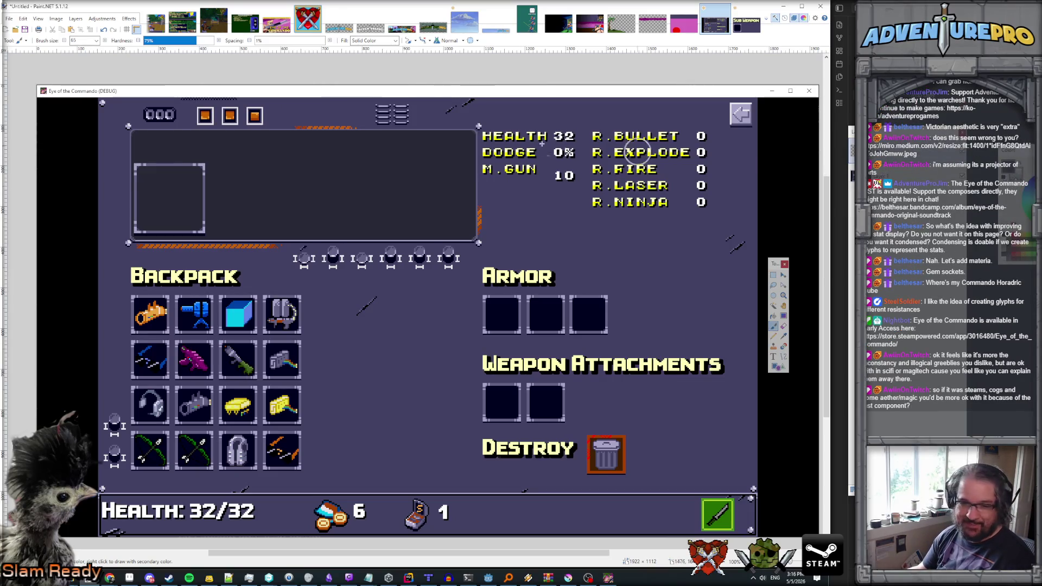
pyautogui.click(746, 22)
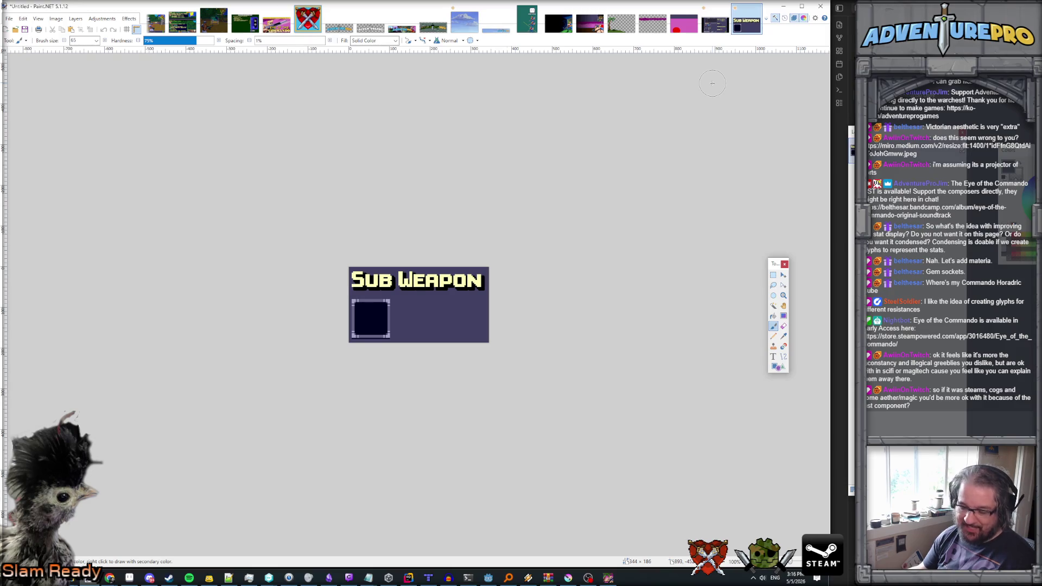
# - Switch to the Eye of the Commando screenshot tab after a brief look at the Sub Weapon image
pyautogui.click(714, 28)
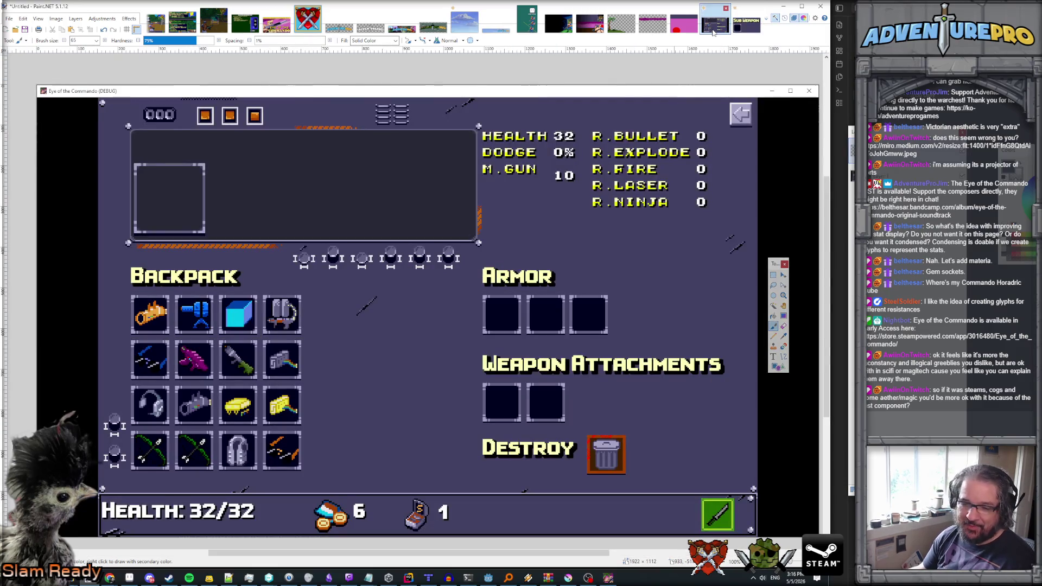
pyautogui.click(746, 22)
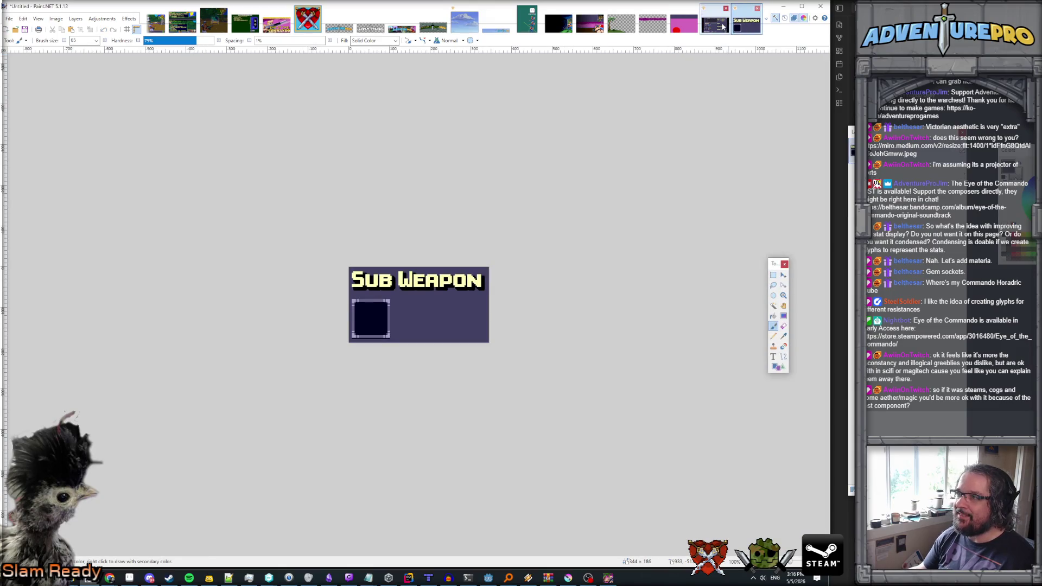
pyautogui.click(720, 26)
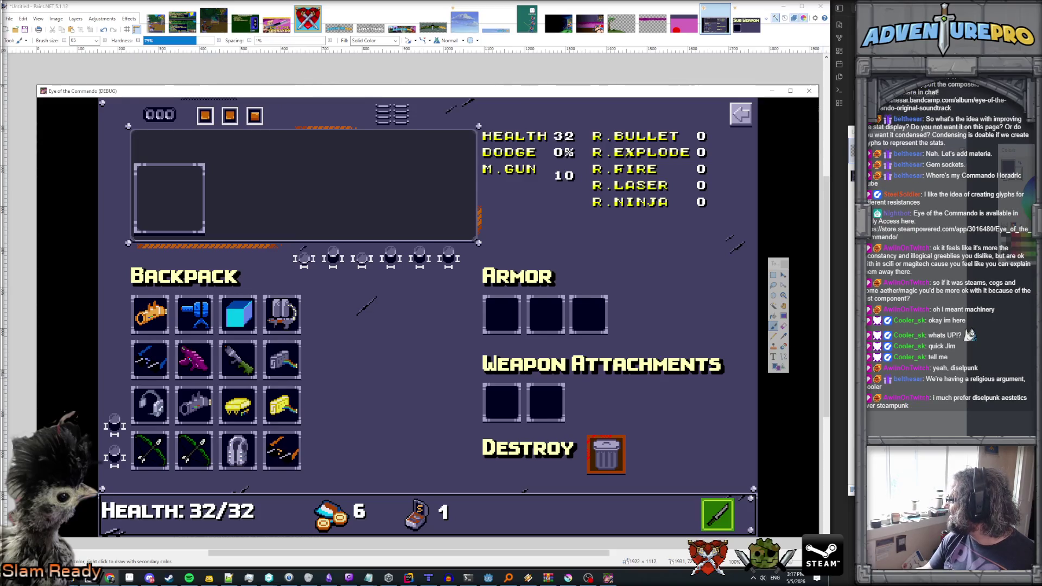
pyautogui.hotkey('alt', 'Tab')
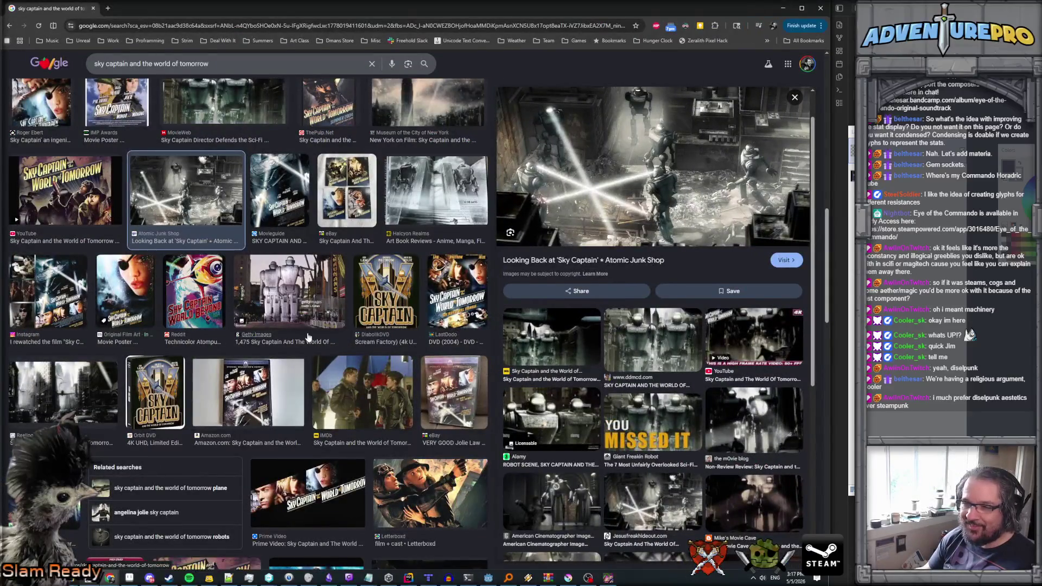
pyautogui.scroll(2, 314, 317)
pyautogui.scroll(10, 436, 249)
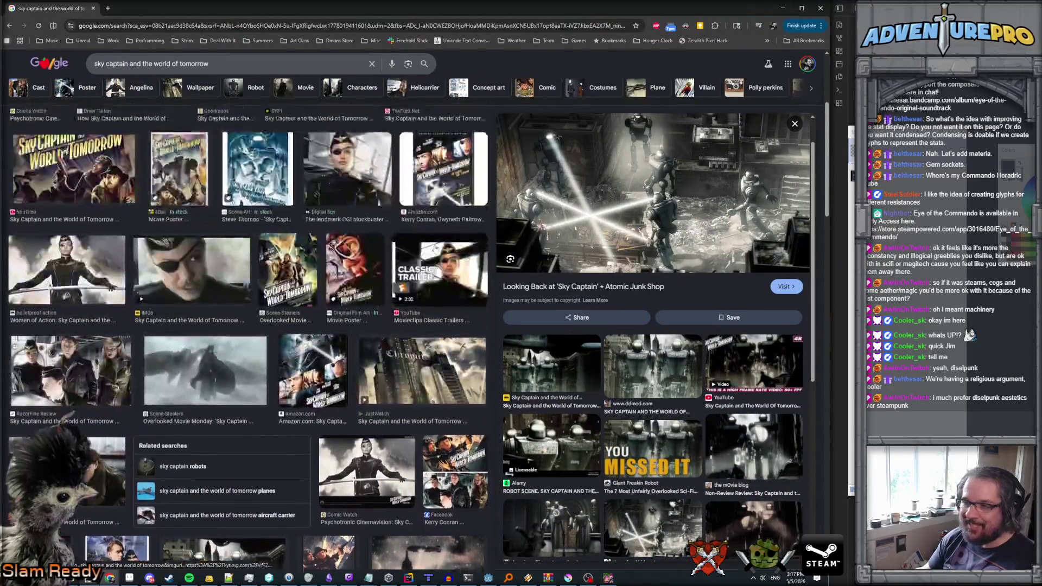
pyautogui.scroll(1, 436, 249)
pyautogui.click(276, 160)
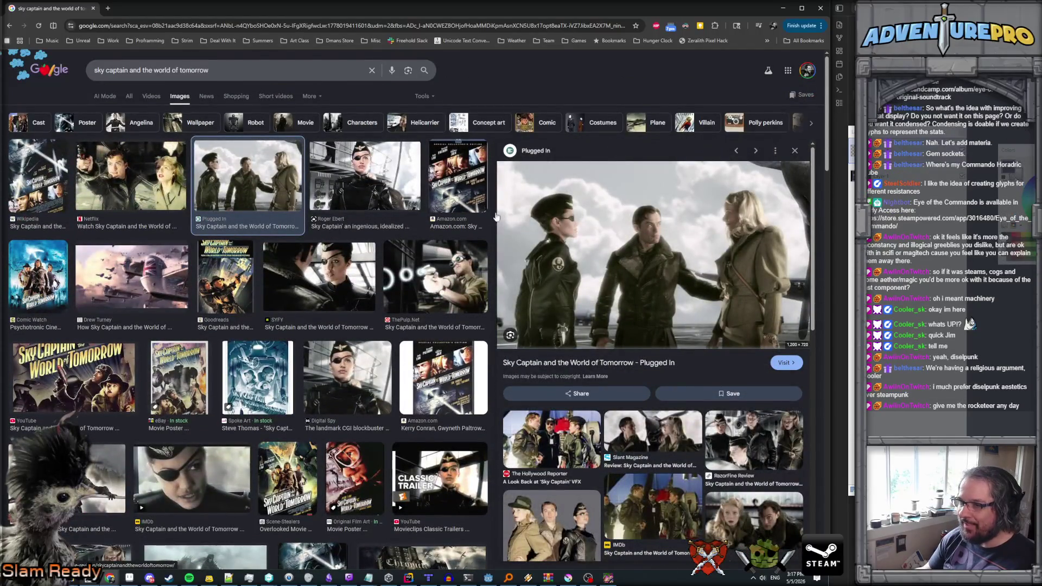
pyautogui.click(374, 189)
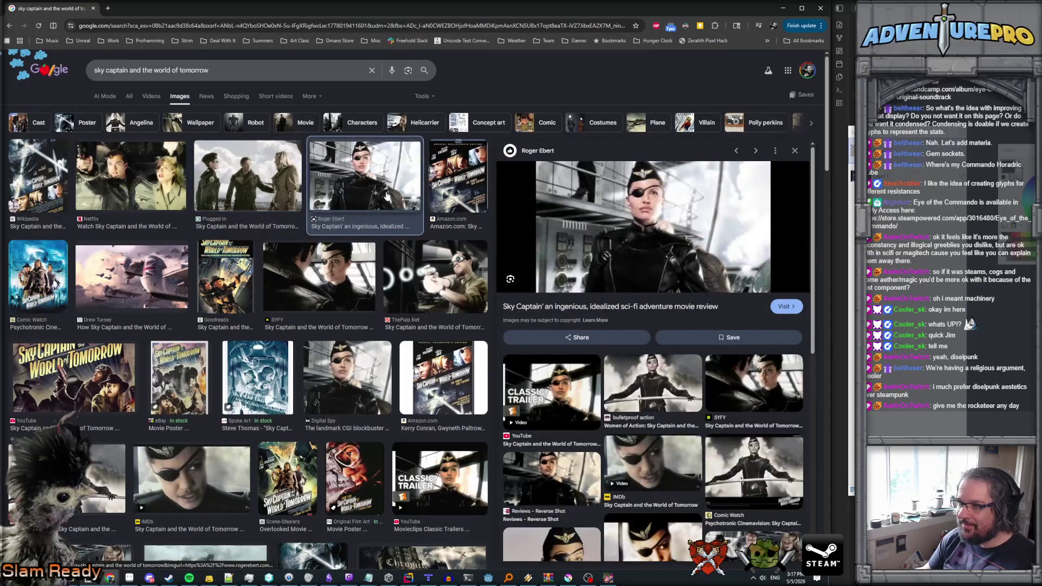
pyautogui.scroll(-3, 690, 379)
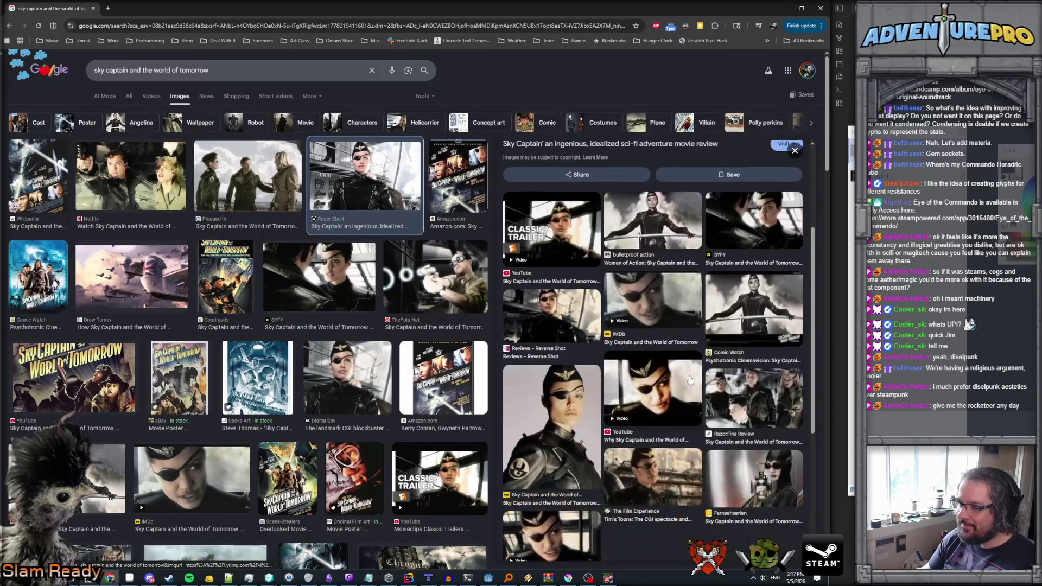
pyautogui.click(732, 387)
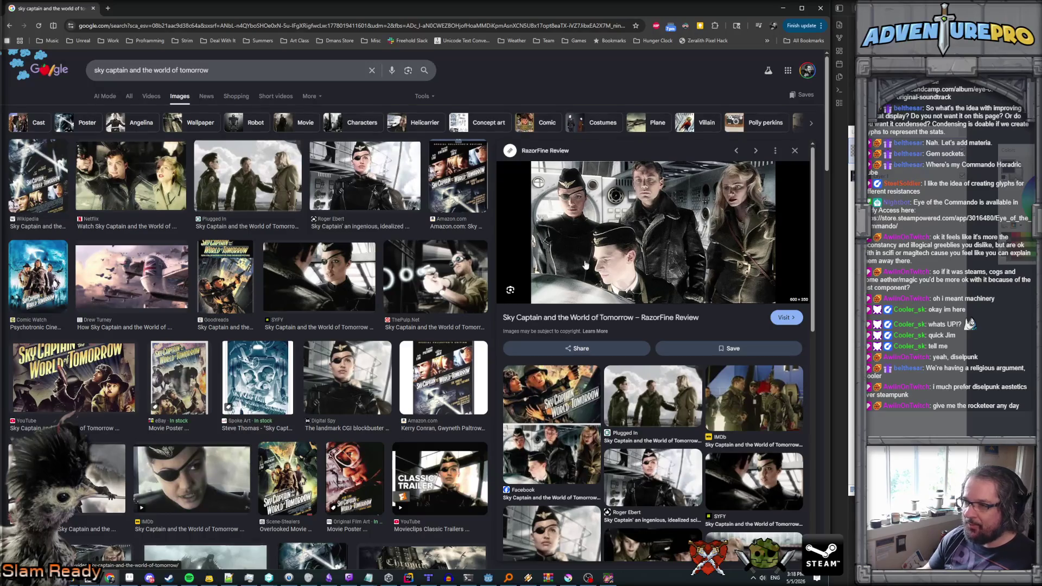
pyautogui.click(145, 183)
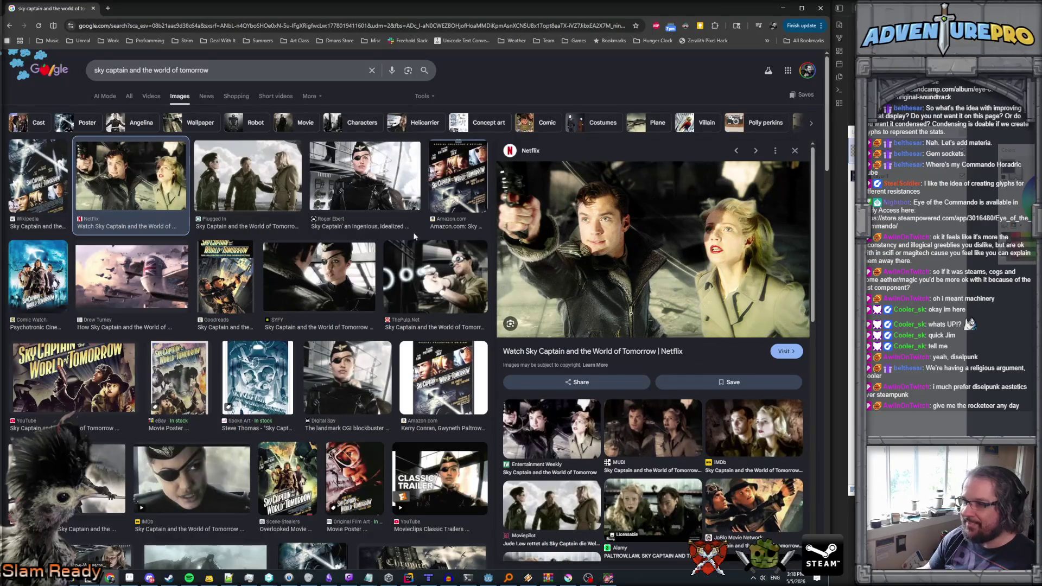
pyautogui.click(259, 190)
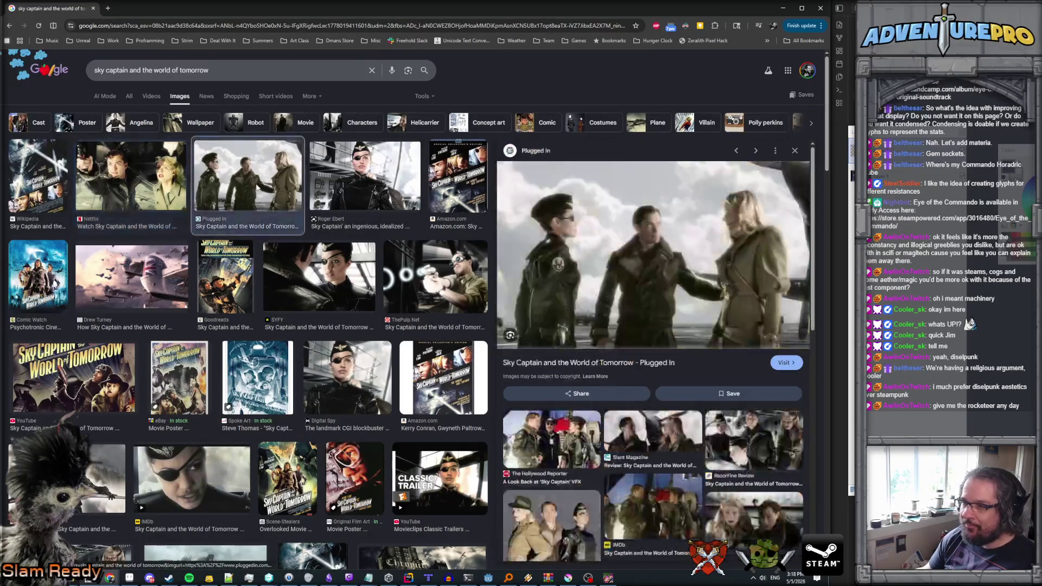
pyautogui.click(160, 179)
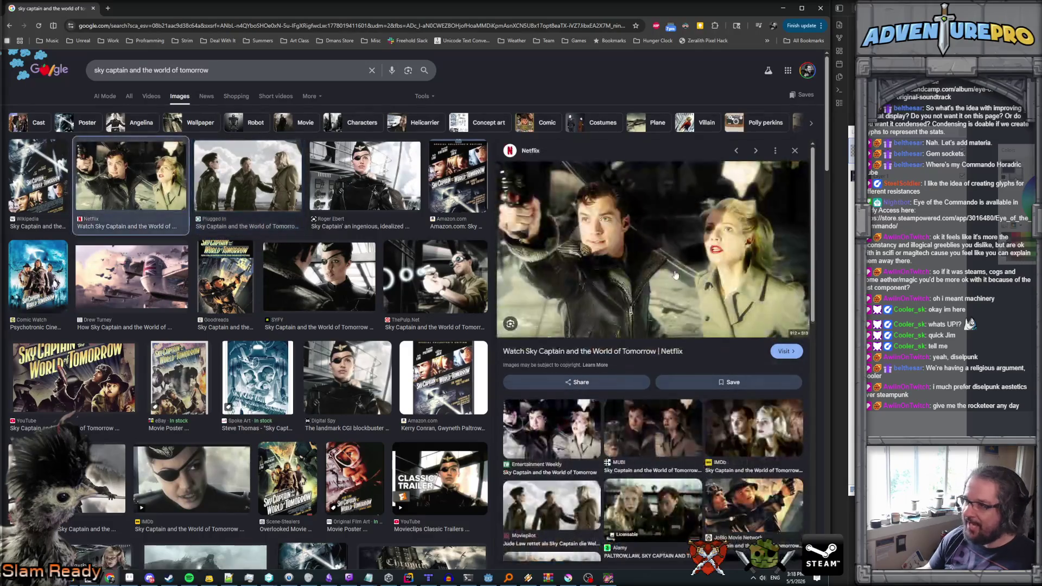
pyautogui.click(709, 418)
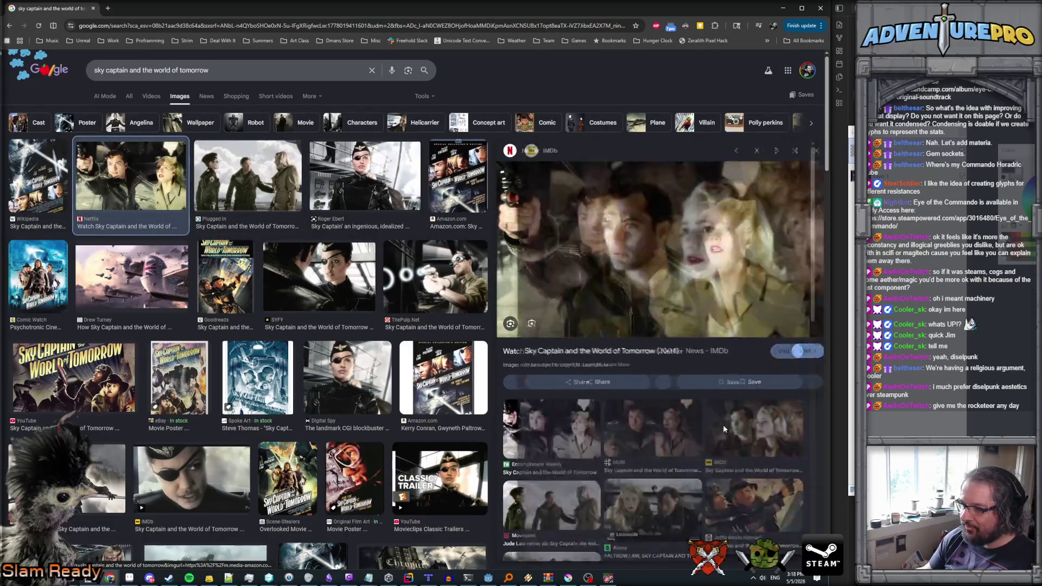
pyautogui.scroll(-3, 581, 433)
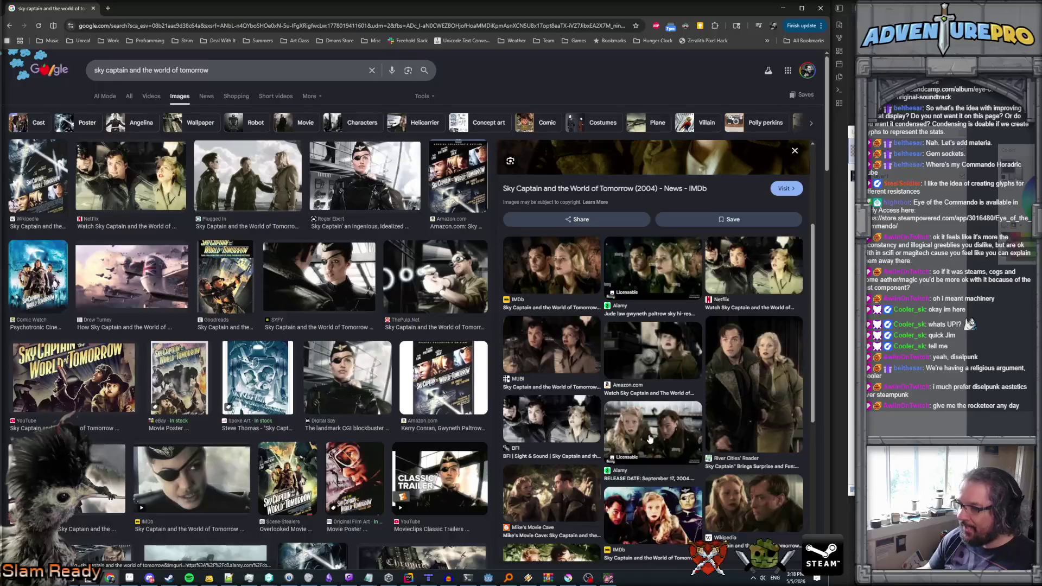
pyautogui.scroll(-2, 540, 421)
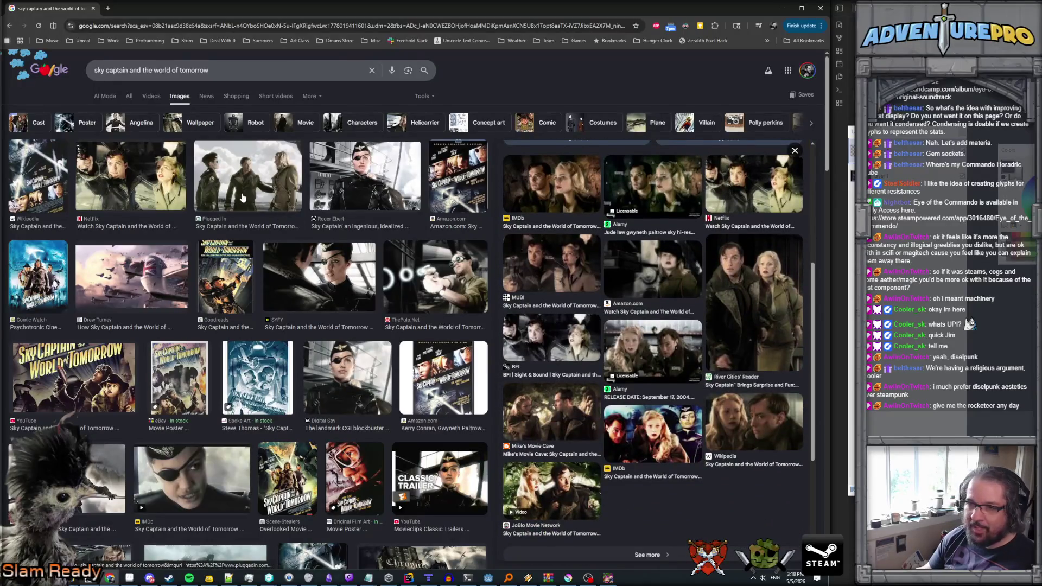
pyautogui.click(244, 194)
pyautogui.scroll(-4, 678, 342)
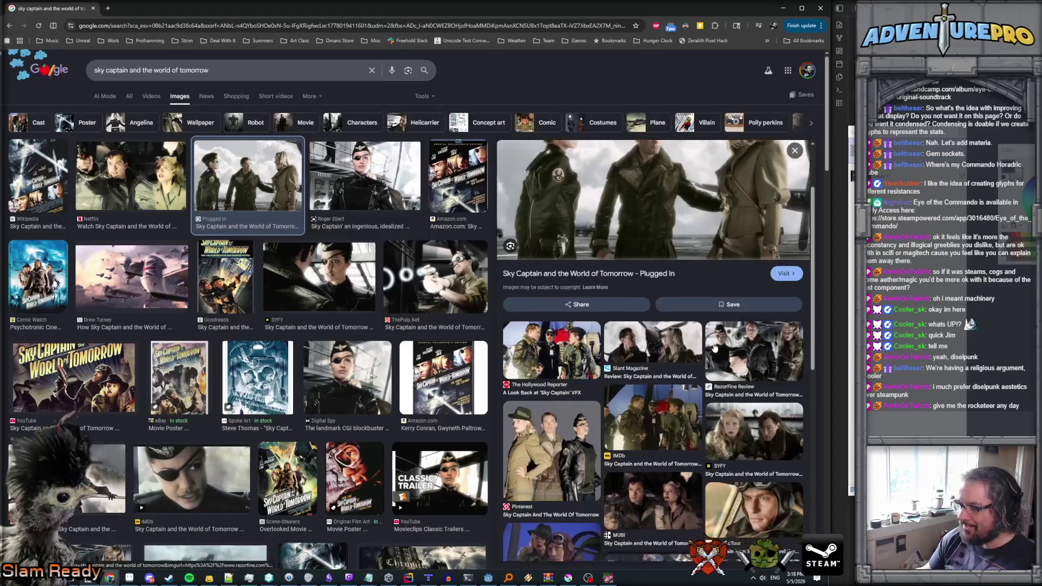
pyautogui.scroll(5, 677, 342)
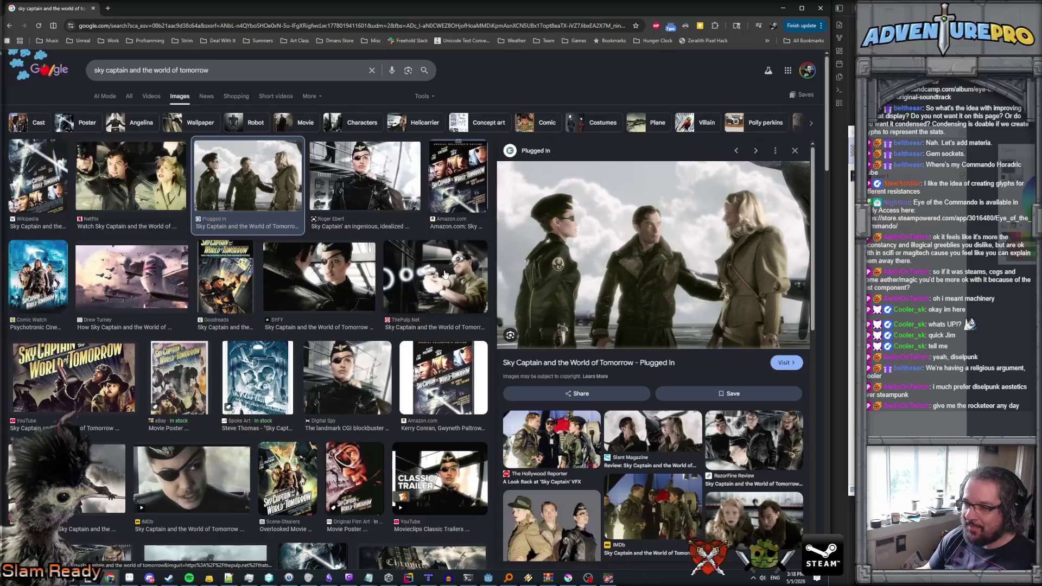
pyautogui.click(129, 280)
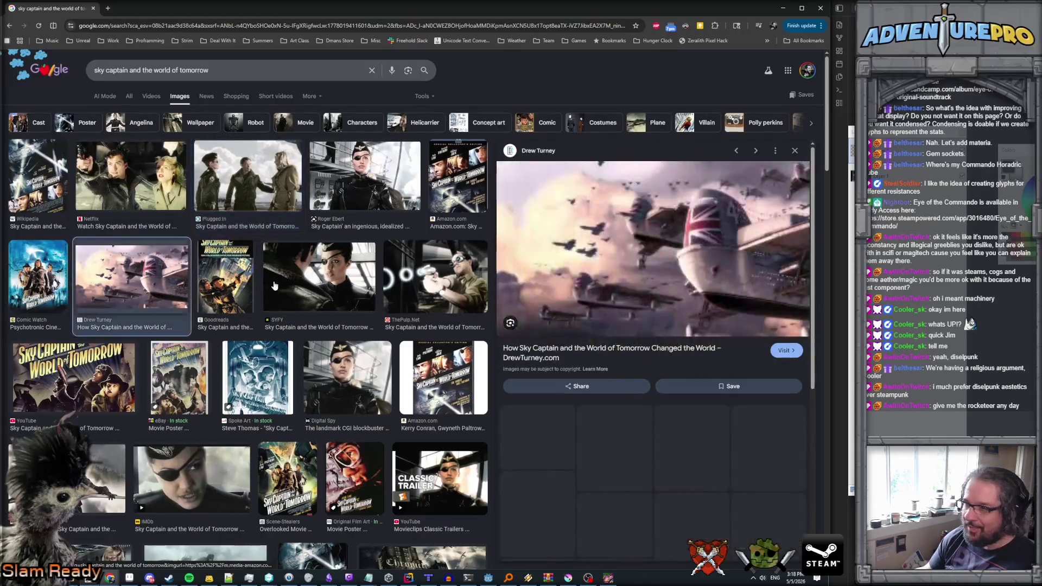
pyautogui.scroll(-2, 601, 294)
pyautogui.scroll(-5, 601, 293)
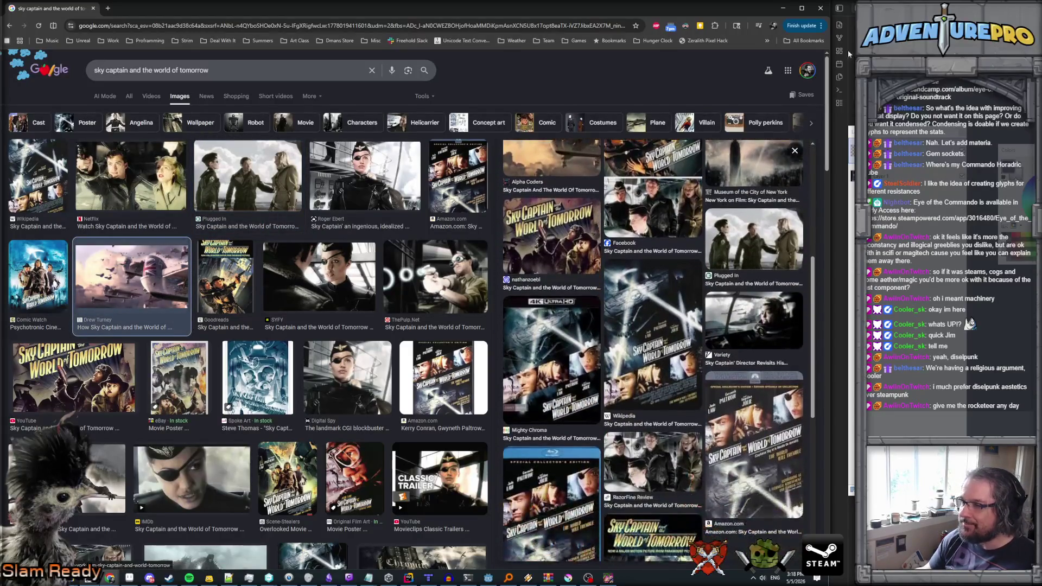
pyautogui.hotkey('alt', 'Tab')
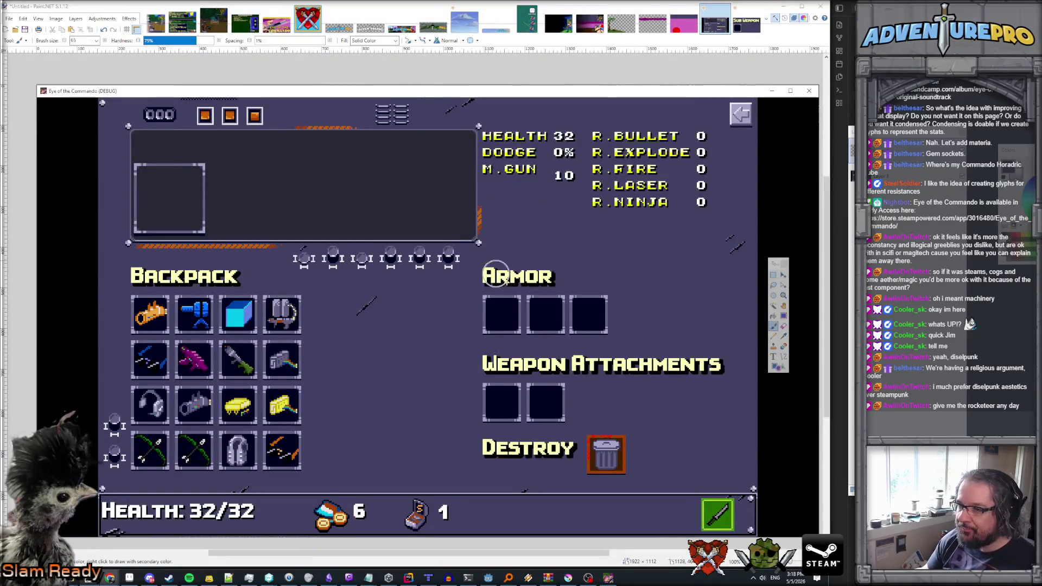
# - Return to the inventory screenshot and select the first two Armor slots
pyautogui.click(746, 59)
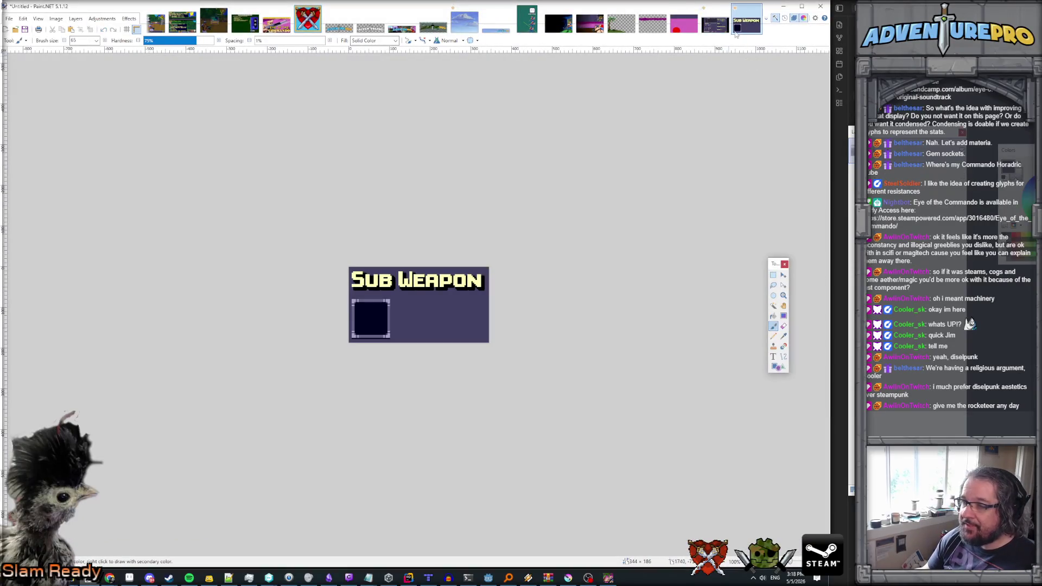
pyautogui.hotkey('alt', 'Tab')
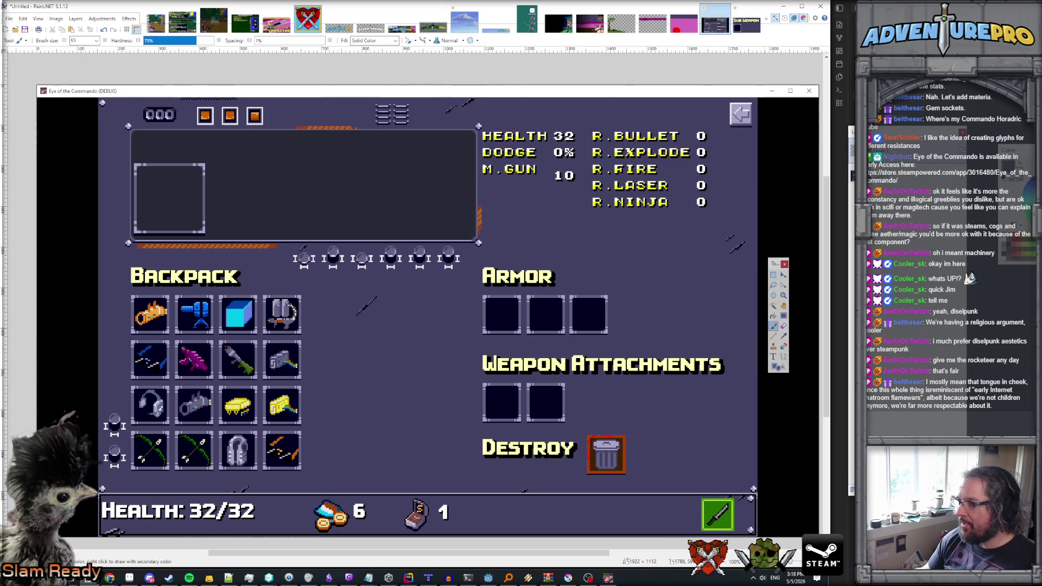
pyautogui.click(774, 276)
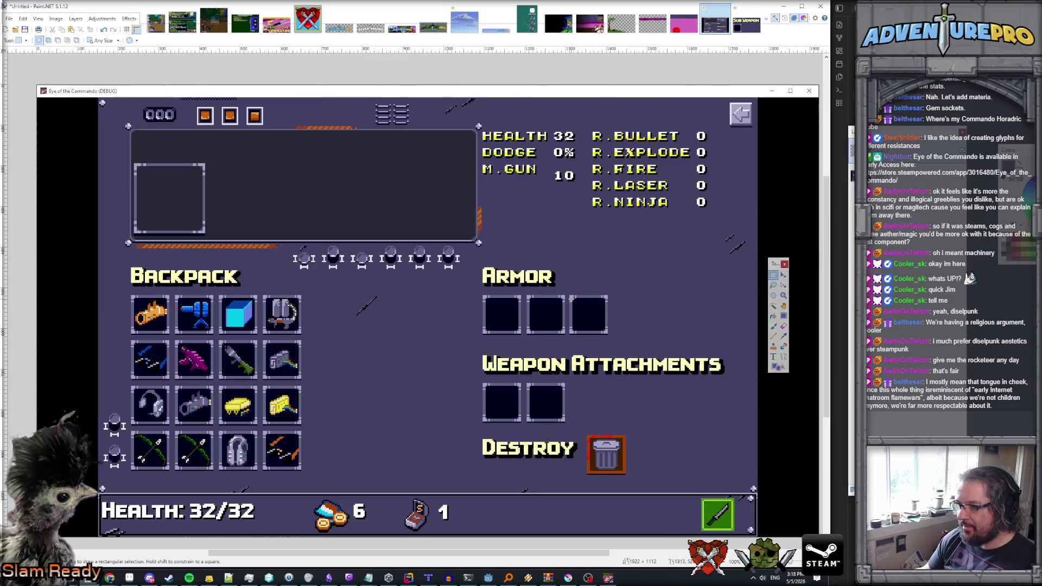
pyautogui.moveTo(570, 293); pyautogui.dragTo(591, 318)
pyautogui.moveTo(480, 298)
pyautogui.mouseDown()
pyautogui.moveTo(547, 337)
pyautogui.moveTo(614, 338)
pyautogui.mouseUp()
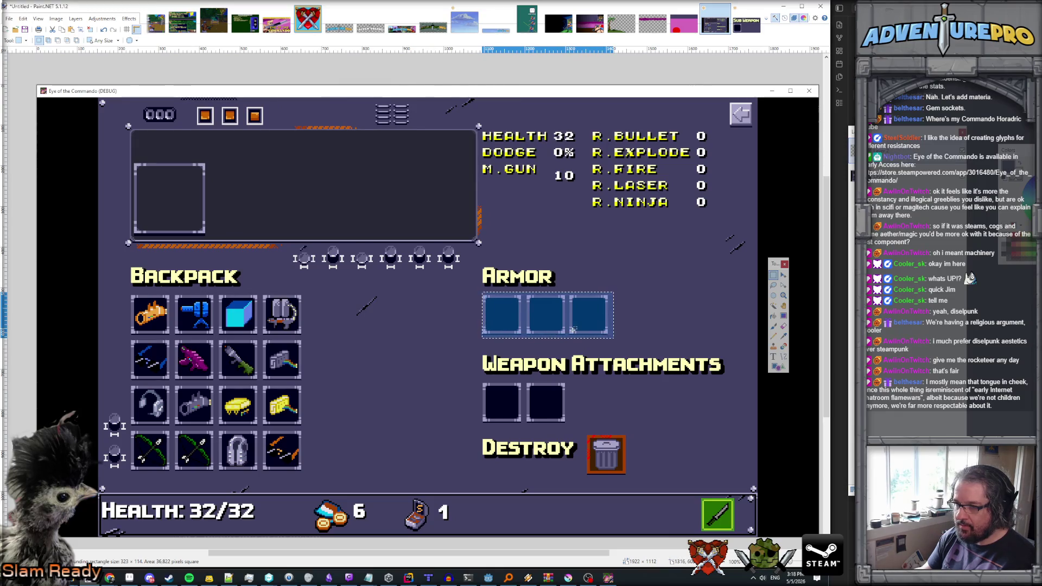
pyautogui.click(512, 306)
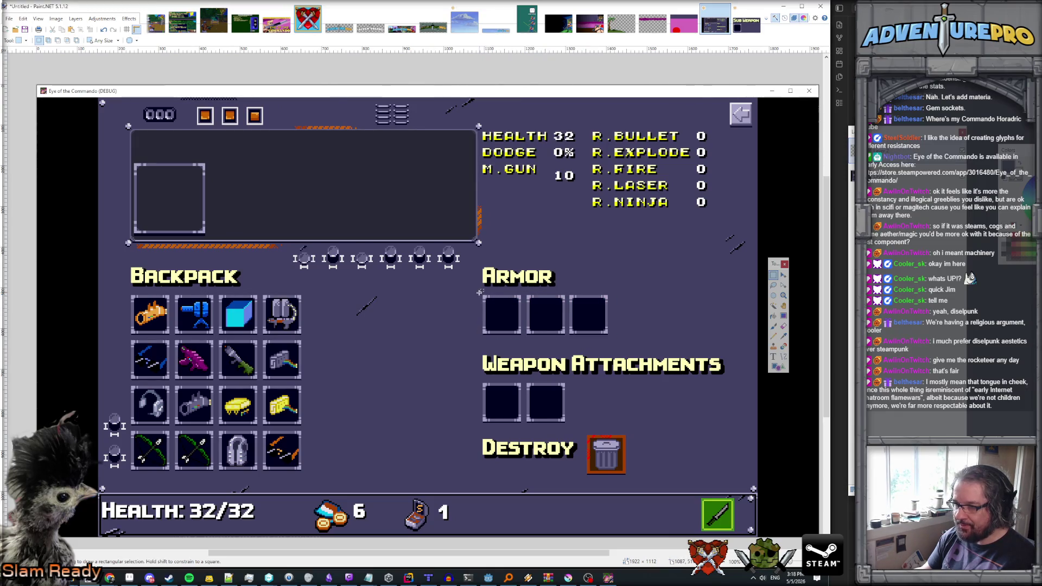
pyautogui.moveTo(479, 290); pyautogui.dragTo(565, 335)
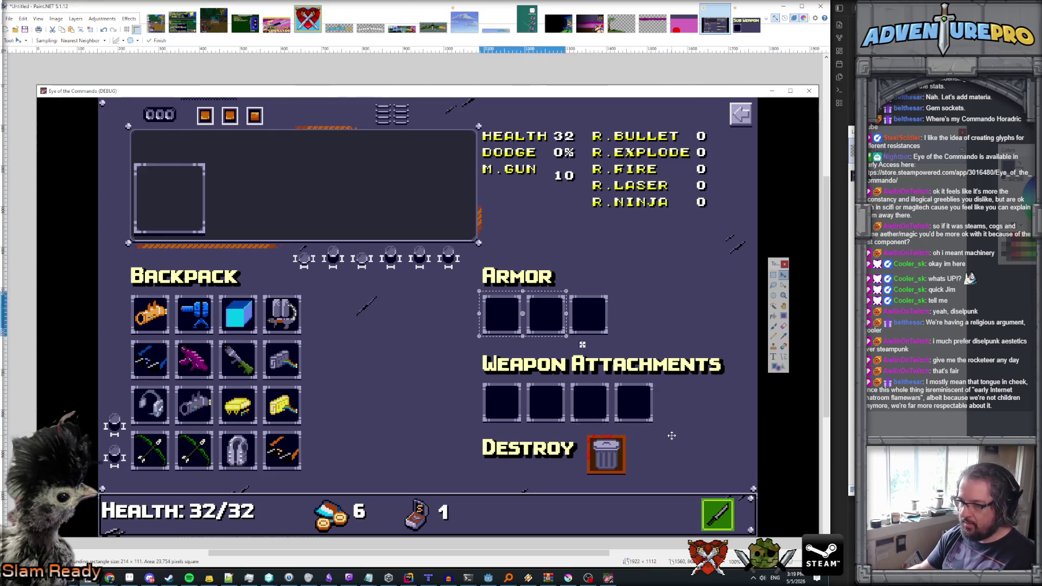
# - Drag the selected slots onto the Weapon Attachments row to extend it, and commit them
pyautogui.moveTo(553, 331)
pyautogui.mouseDown()
pyautogui.moveTo(729, 410)
pyautogui.moveTo(718, 410)
pyautogui.mouseUp()
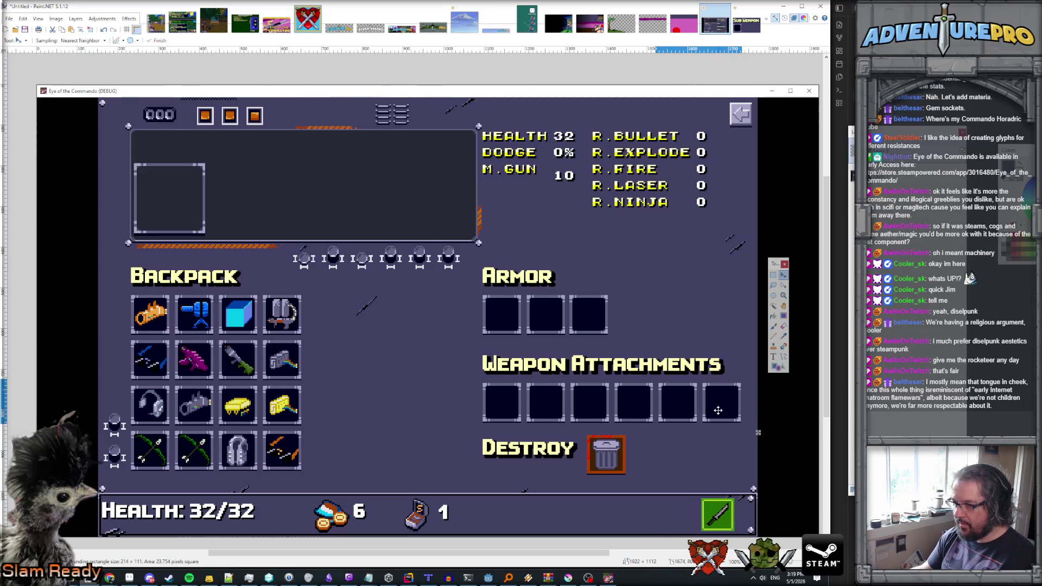
pyautogui.scroll(1, 718, 410)
pyautogui.scroll(1, 719, 408)
pyautogui.hotkey('ctrl', 'd')
pyautogui.scroll(-2, 706, 383)
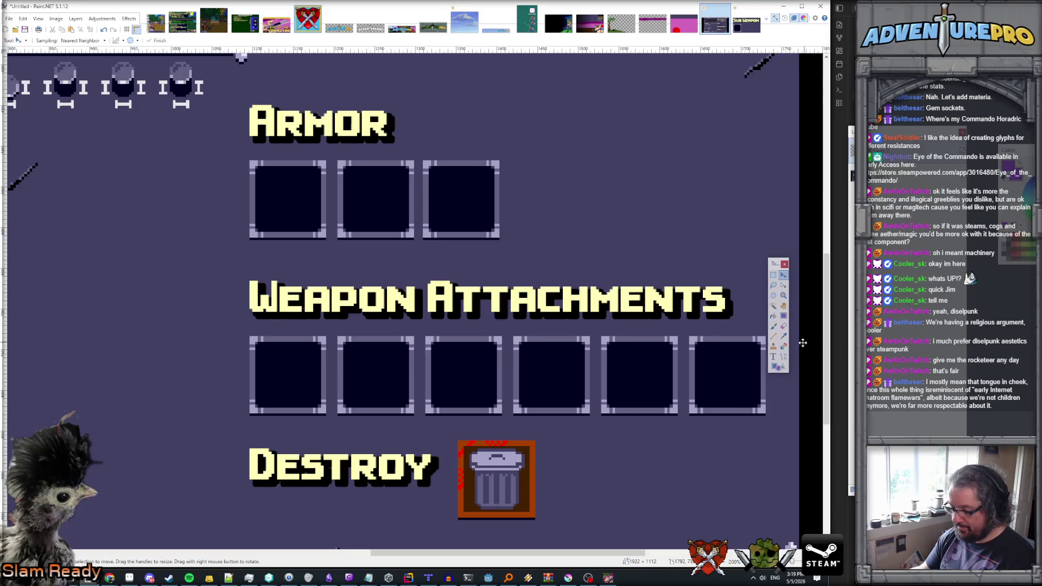
# - Flood-fill the last Weapon Attachments slot's borders and interior purple
pyautogui.press('f')
pyautogui.click(691, 363)
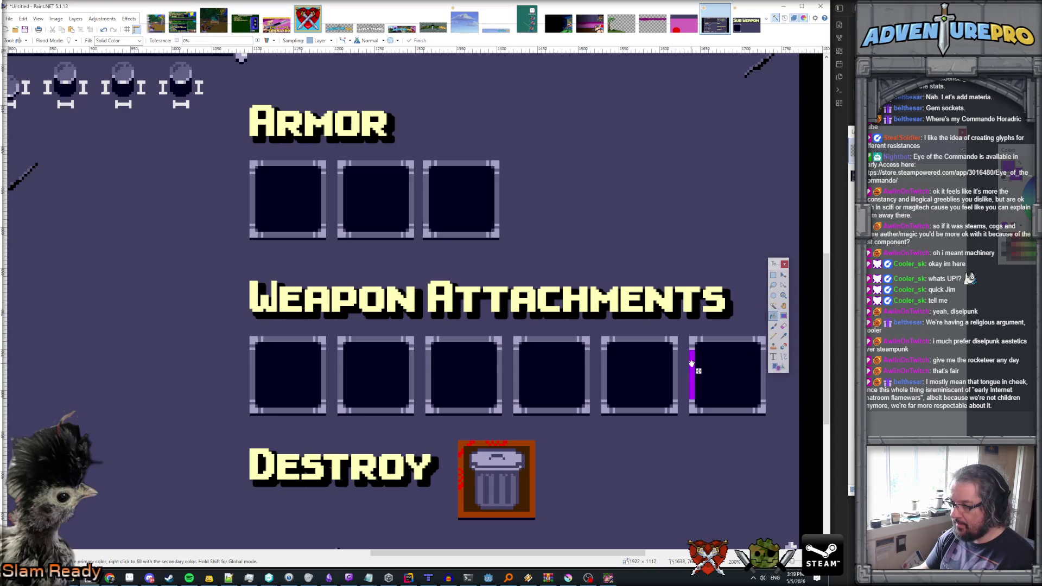
pyautogui.click(718, 338)
pyautogui.click(759, 368)
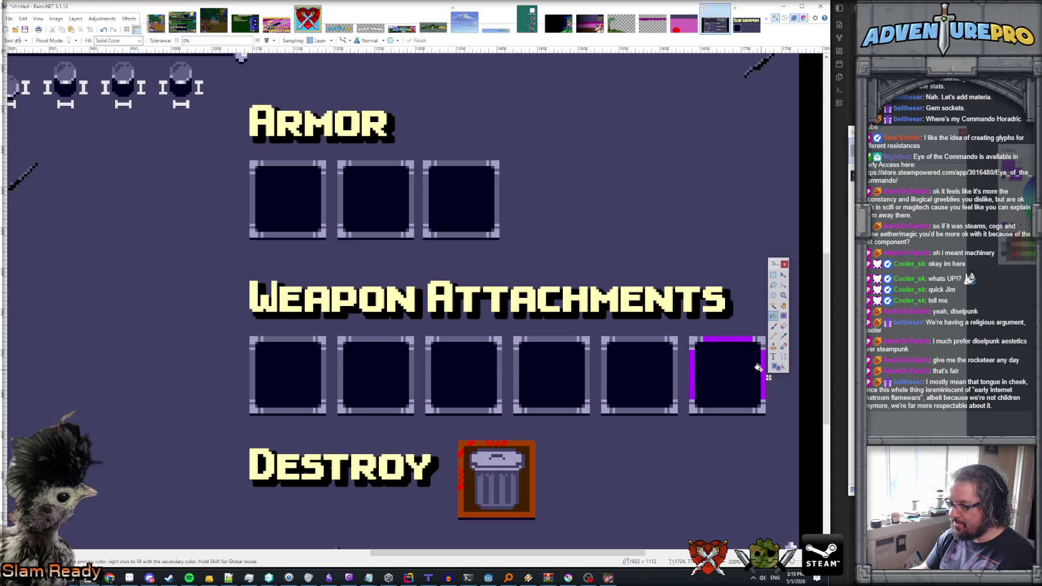
pyautogui.click(731, 412)
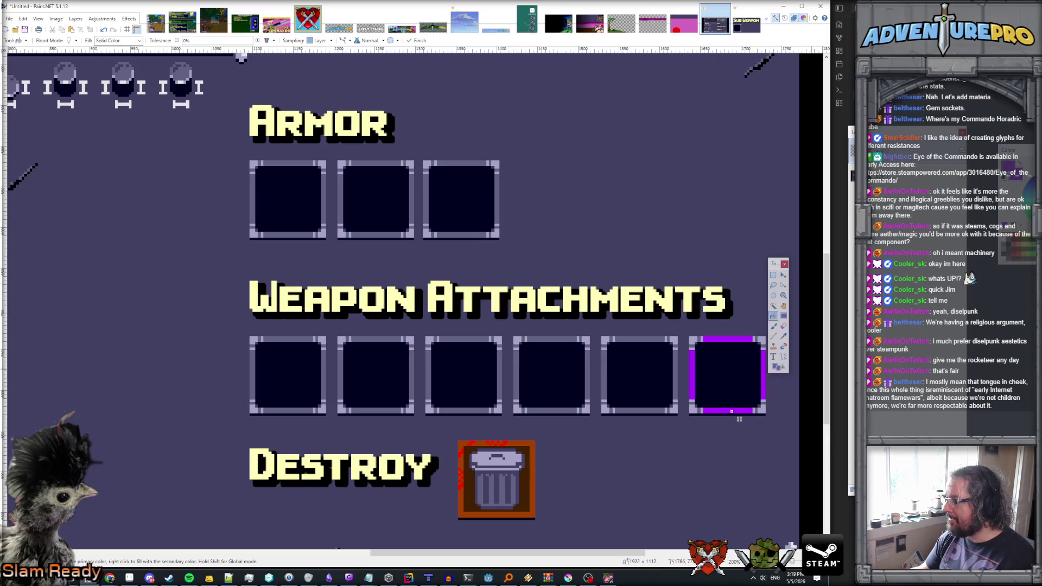
pyautogui.click(731, 411)
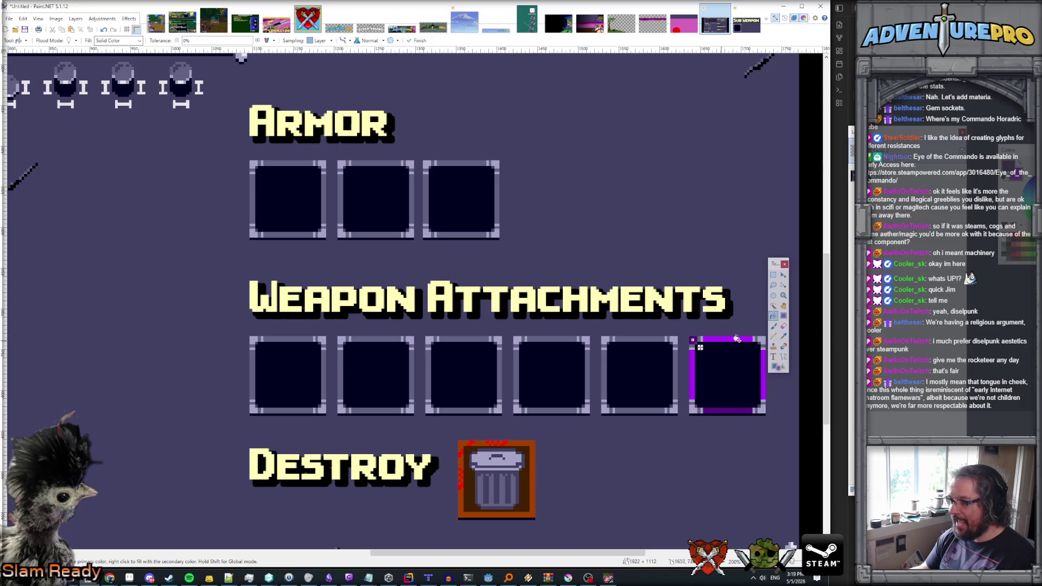
pyautogui.click(759, 338)
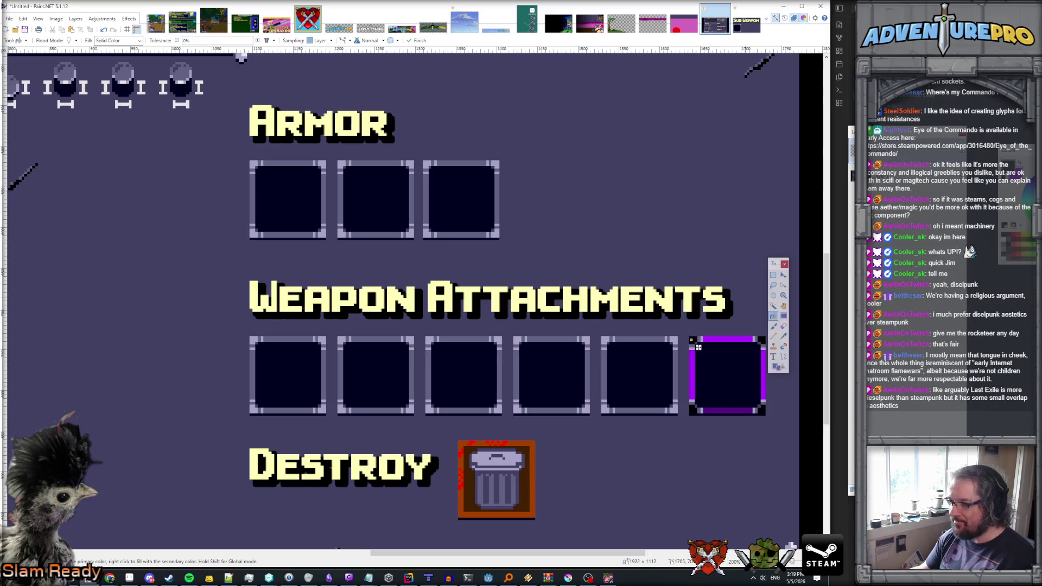
pyautogui.scroll(-1, 733, 216)
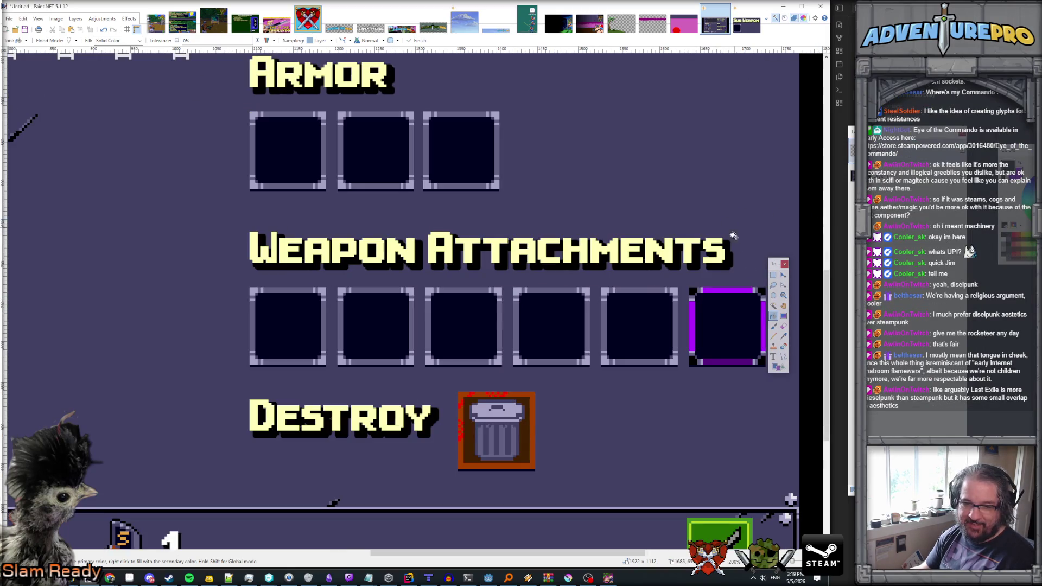
pyautogui.moveTo(774, 260); pyautogui.dragTo(797, 255)
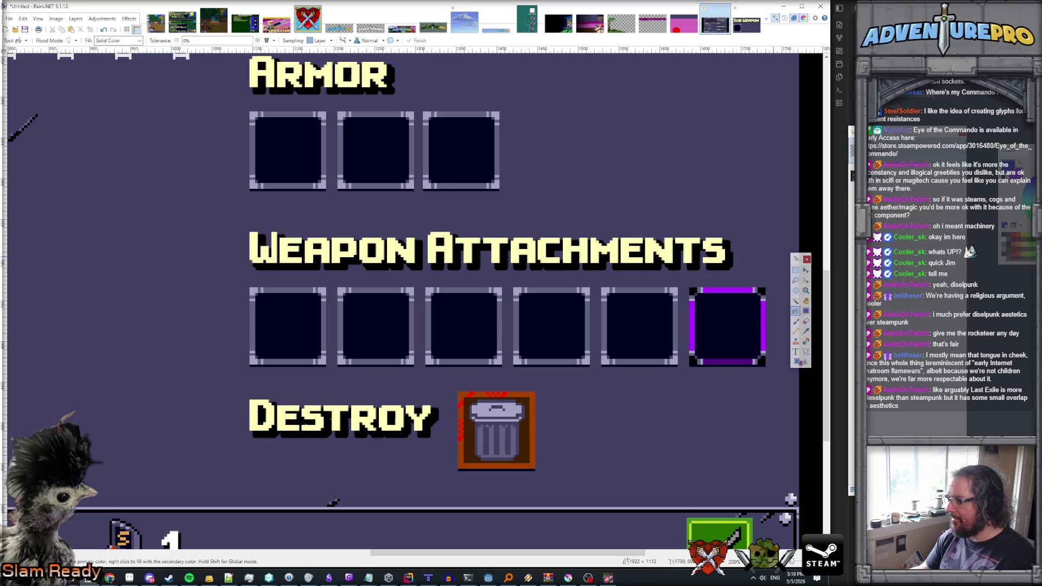
pyautogui.click(711, 317)
pyautogui.scroll(-1, 753, 310)
pyautogui.scroll(-4, 758, 331)
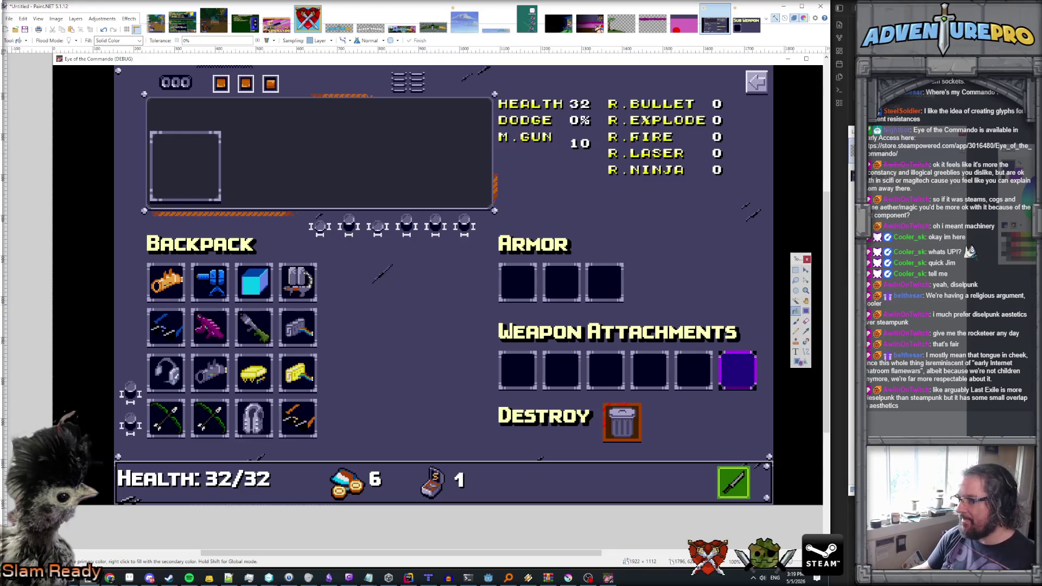
# - Copy the purple slot and paste it in, aligned as a fourth Armor slot
pyautogui.click(795, 269)
pyautogui.keyDown('ctrl'); pyautogui.scroll(3, 651, 349); pyautogui.keyUp('ctrl')
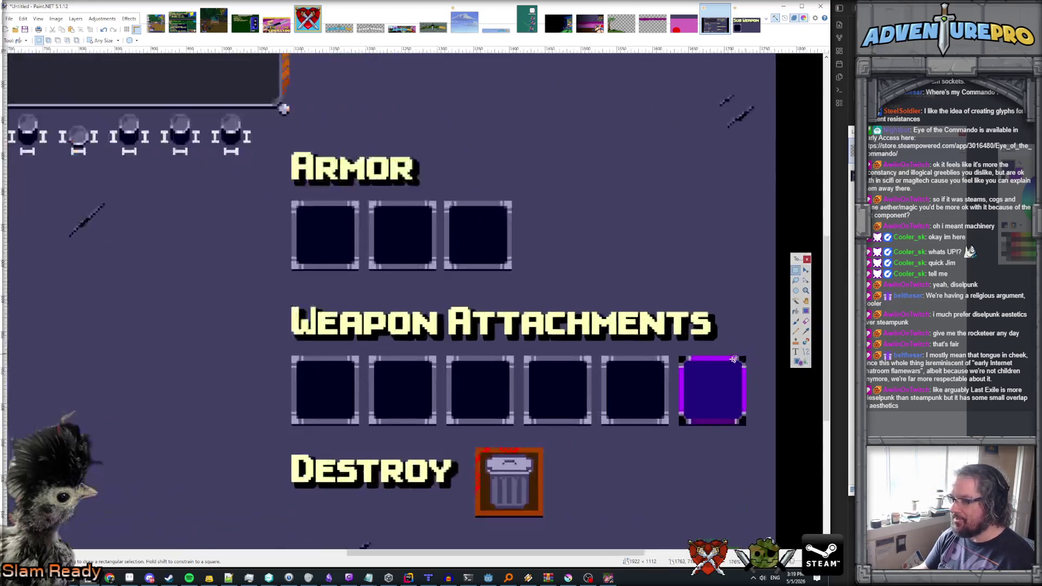
pyautogui.moveTo(651, 349); pyautogui.dragTo(761, 461)
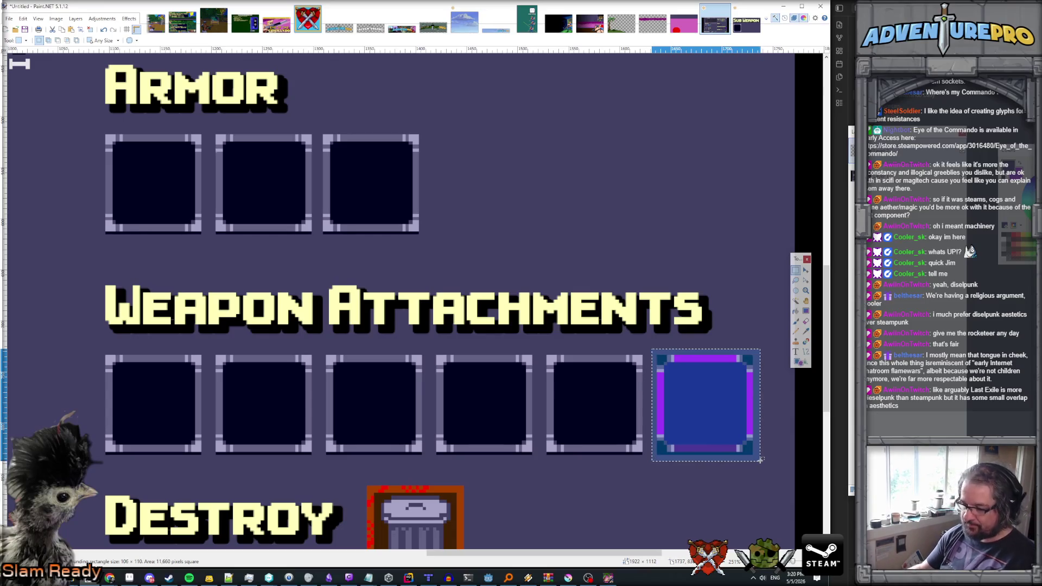
pyautogui.hotkey('ctrl', 'c')
pyautogui.hotkey('ctrl', 'v')
pyautogui.moveTo(705, 430)
pyautogui.mouseDown()
pyautogui.moveTo(677, 359)
pyautogui.moveTo(490, 205)
pyautogui.moveTo(474, 207)
pyautogui.mouseUp()
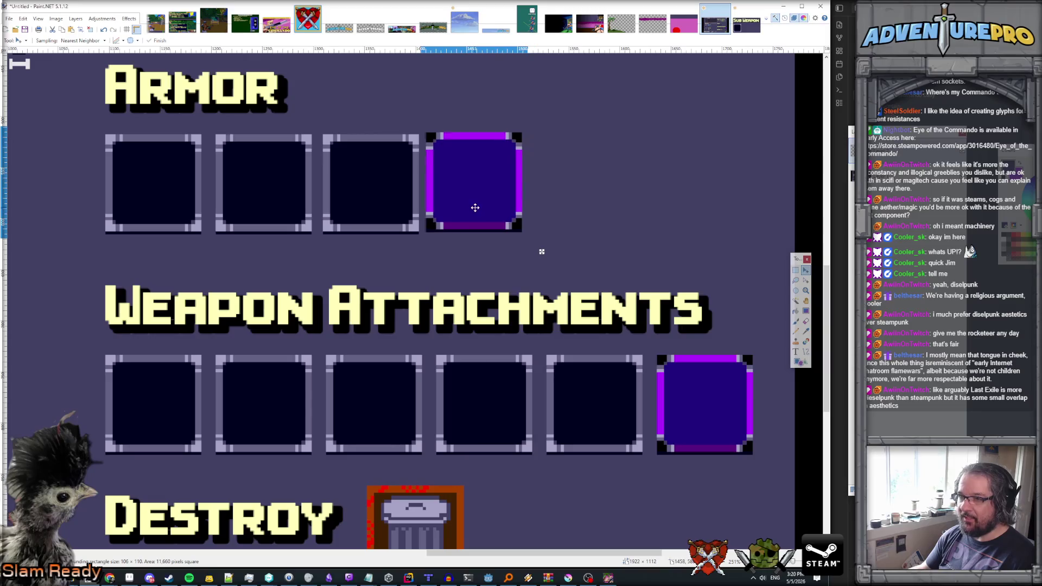
pyautogui.scroll(3, 475, 208)
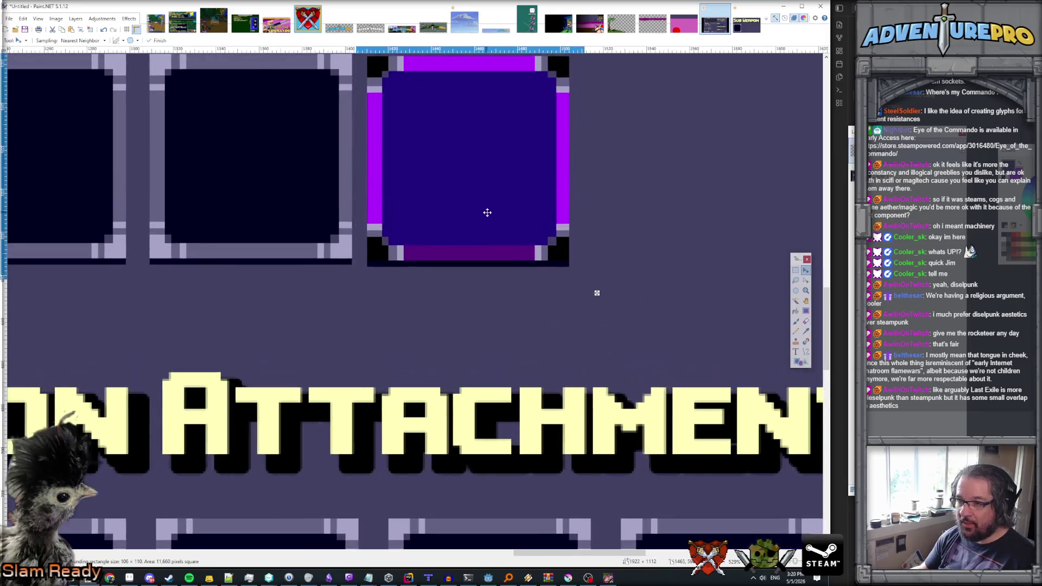
pyautogui.scroll(2, 487, 212)
pyautogui.moveTo(489, 212); pyautogui.dragTo(485, 209)
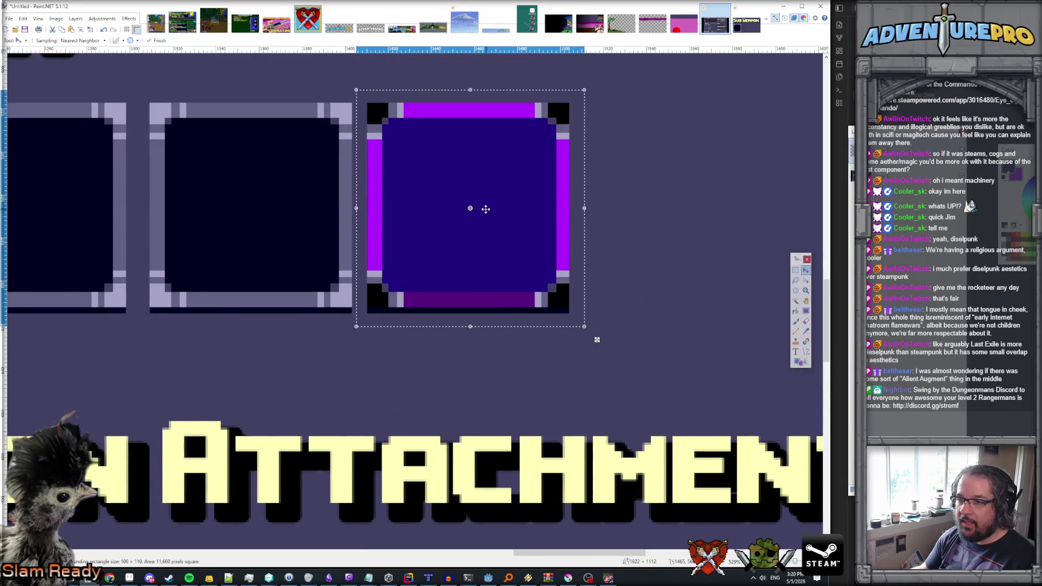
pyautogui.scroll(-3, 486, 209)
pyautogui.scroll(-3, 493, 227)
pyautogui.scroll(1, 493, 229)
pyautogui.scroll(-1, 493, 229)
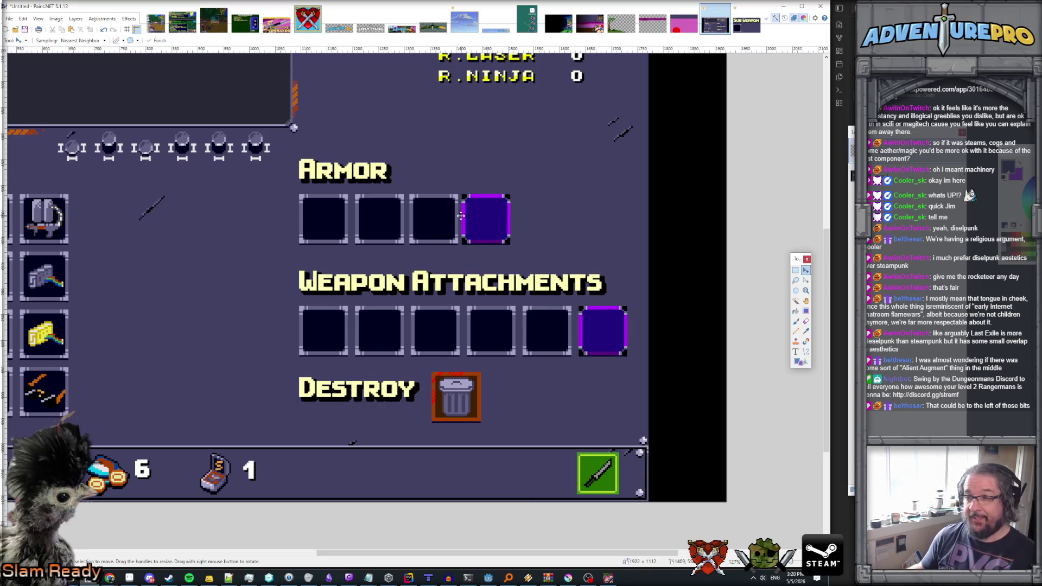
pyautogui.hscroll(-5, 461, 216)
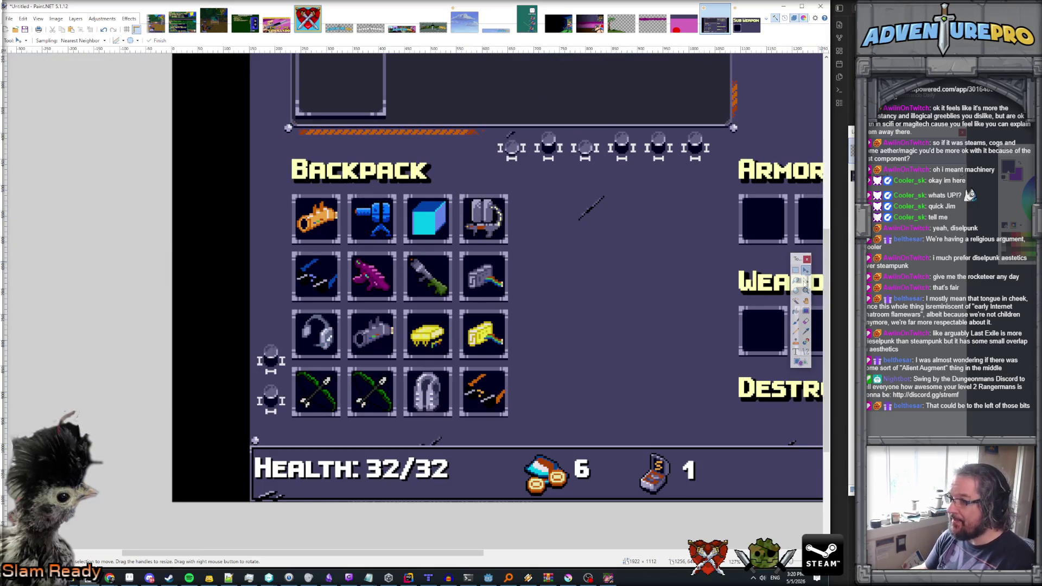
# - Copy the Backpack's fourth column and paste it as a fifth column
pyautogui.click(796, 270)
pyautogui.moveTo(458, 190)
pyautogui.mouseDown()
pyautogui.moveTo(518, 329)
pyautogui.moveTo(516, 425)
pyautogui.mouseUp()
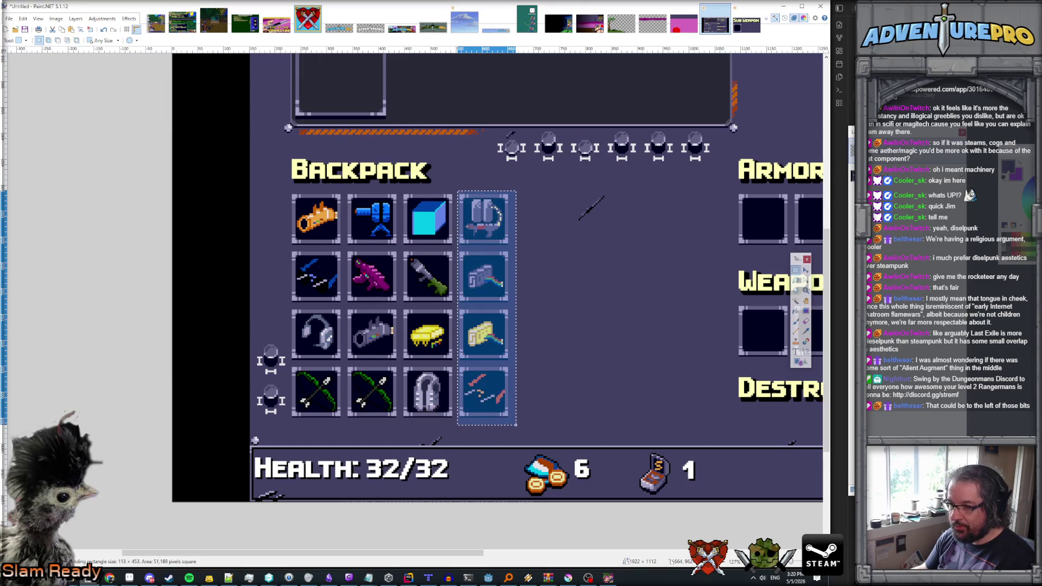
pyautogui.click(454, 192)
pyautogui.scroll(2, 455, 191)
pyautogui.moveTo(452, 188)
pyautogui.mouseDown()
pyautogui.moveTo(584, 447)
pyautogui.moveTo(561, 533)
pyautogui.moveTo(549, 543)
pyautogui.moveTo(539, 415)
pyautogui.mouseUp()
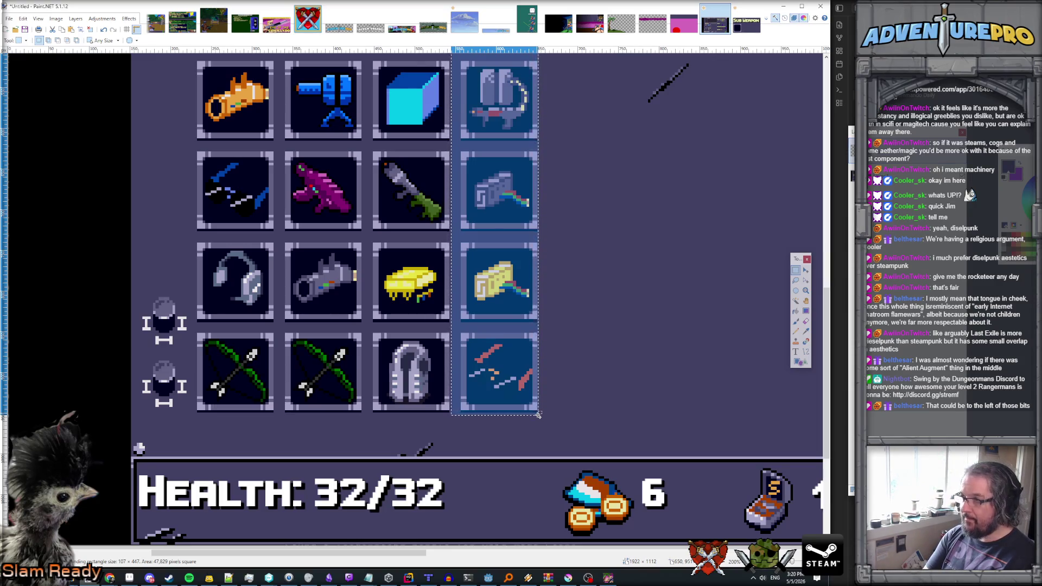
pyautogui.hotkey('ctrl', 'c')
pyautogui.hotkey('ctrl', 'v')
pyautogui.moveTo(481, 386)
pyautogui.mouseDown()
pyautogui.moveTo(584, 394)
pyautogui.moveTo(572, 386)
pyautogui.mouseUp()
pyautogui.scroll(4, 572, 386)
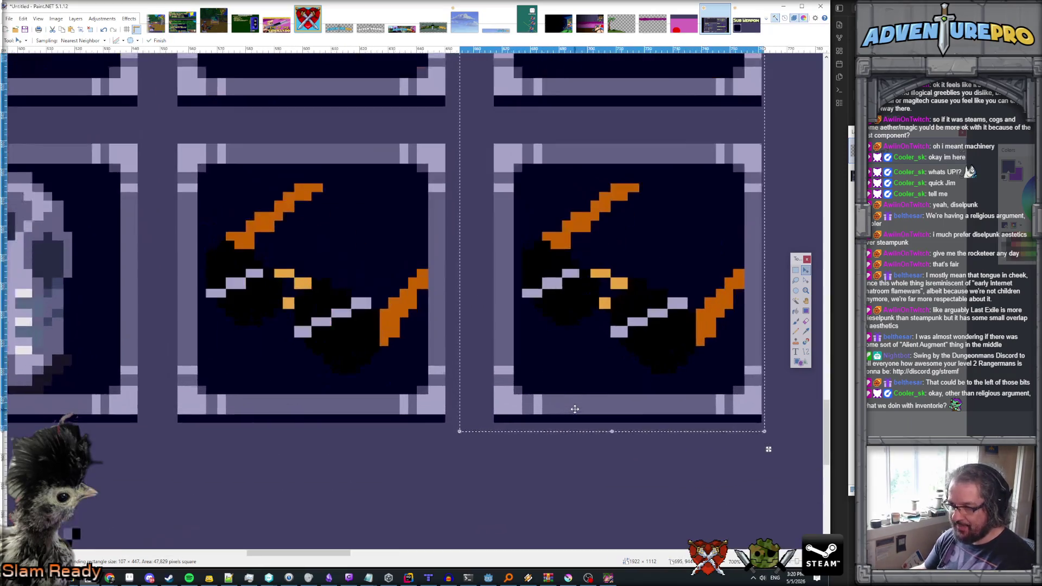
pyautogui.scroll(-3, 578, 397)
pyautogui.scroll(-5, 579, 396)
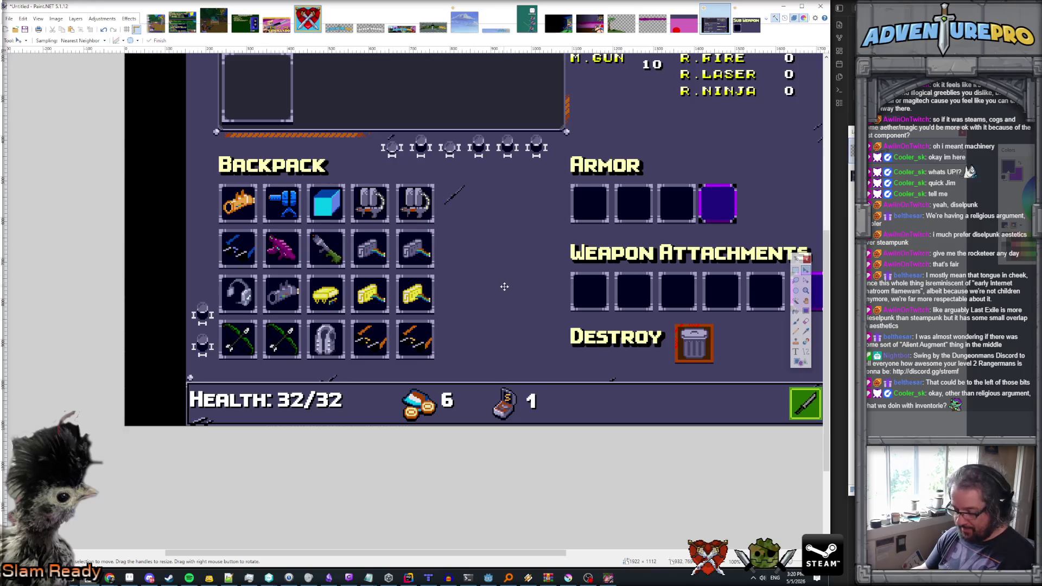
# - Paste another copy as a sixth Backpack column and align it with the grid
pyautogui.hotkey('ctrl', 'v')
pyautogui.moveTo(376, 313); pyautogui.dragTo(467, 309)
pyautogui.keyDown('ctrl'); pyautogui.scroll(5, 468, 309); pyautogui.keyUp('ctrl')
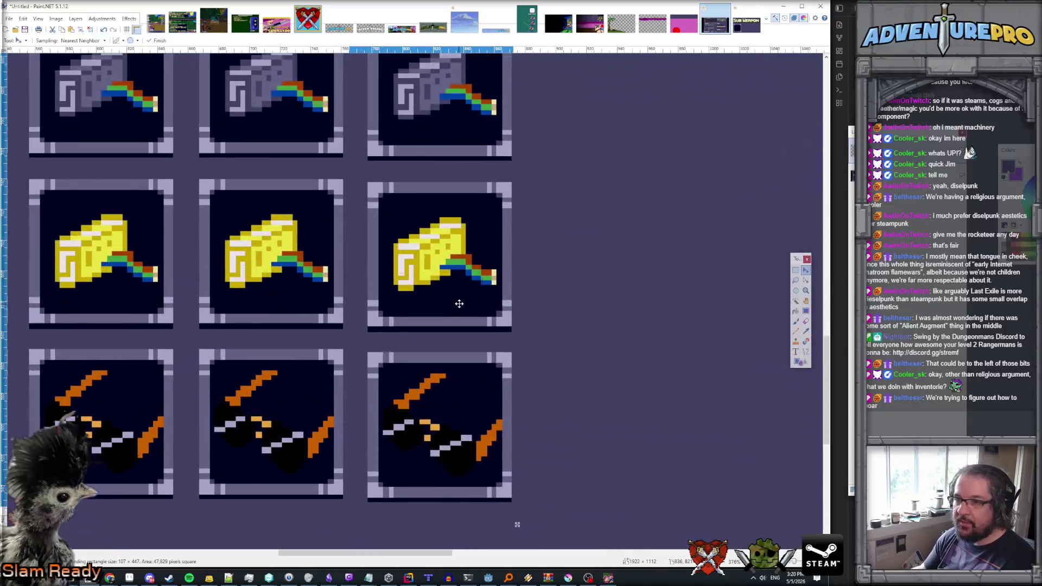
pyautogui.moveTo(459, 304); pyautogui.dragTo(462, 301)
pyautogui.keyDown('ctrl'); pyautogui.scroll(-3, 459, 299); pyautogui.keyUp('ctrl')
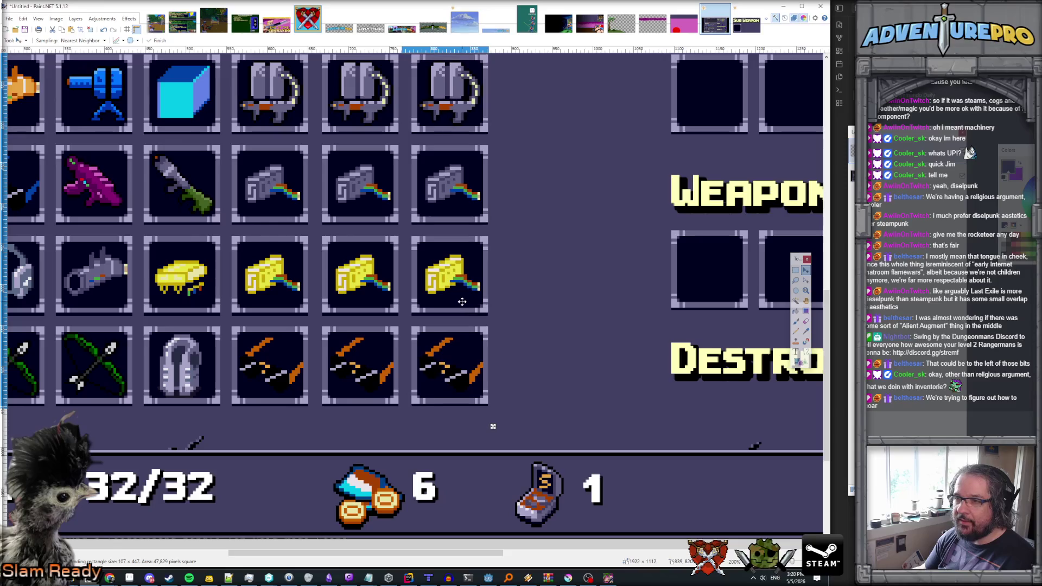
pyautogui.keyDown('ctrl'); pyautogui.scroll(-3, 612, 331); pyautogui.keyUp('ctrl')
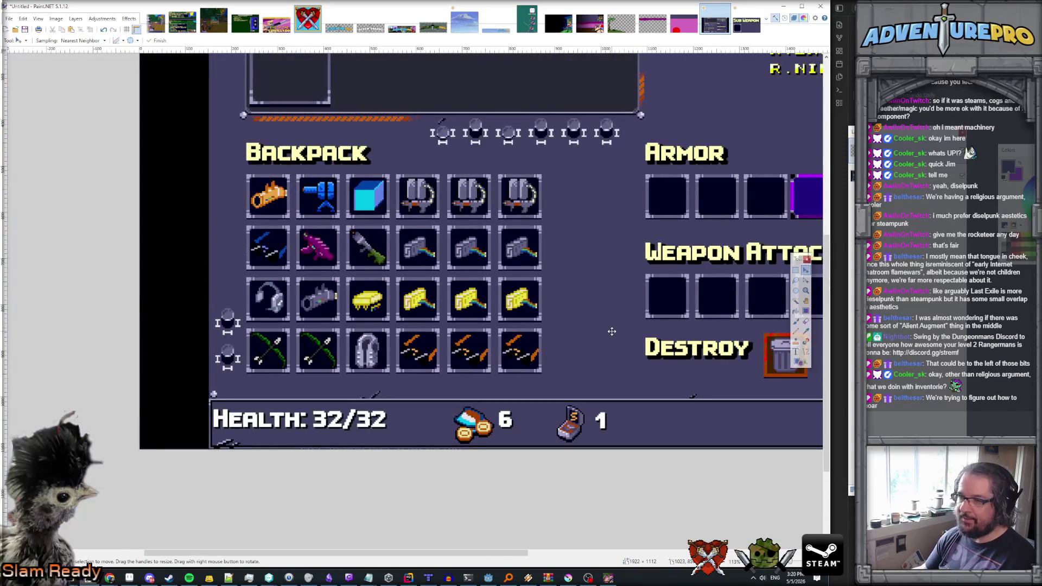
pyautogui.keyDown('ctrl'); pyautogui.scroll(-3, 611, 331); pyautogui.keyUp('ctrl')
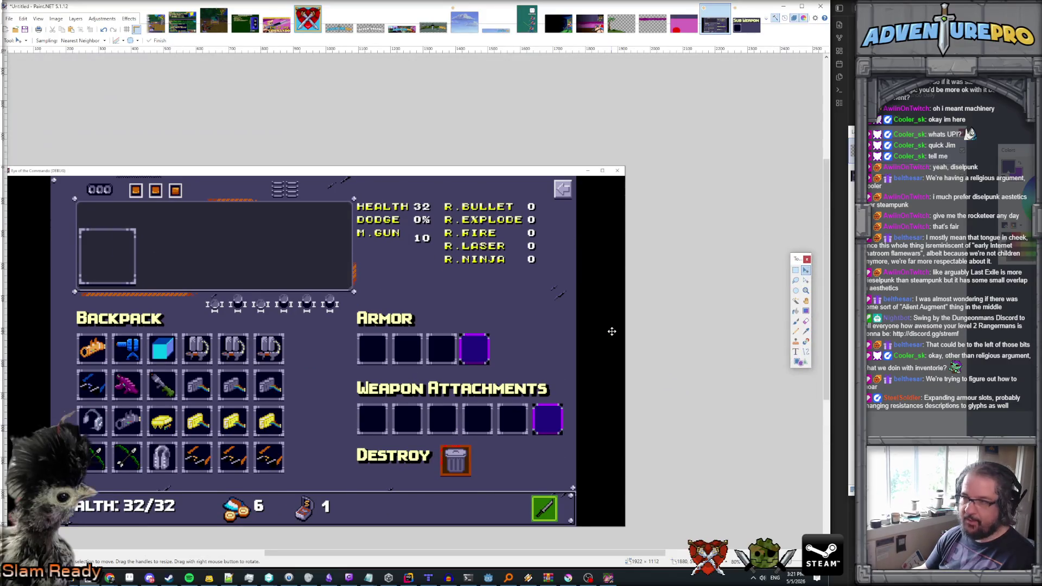
pyautogui.hscroll(-5, 612, 331)
pyautogui.hscroll(3, 612, 331)
pyautogui.scroll(-1, 611, 331)
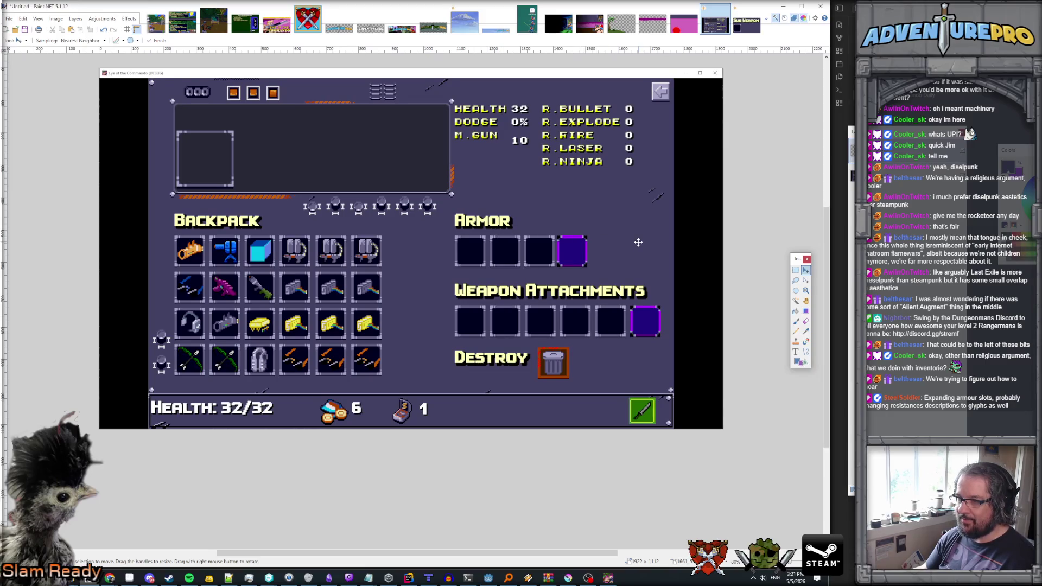
pyautogui.click(744, 31)
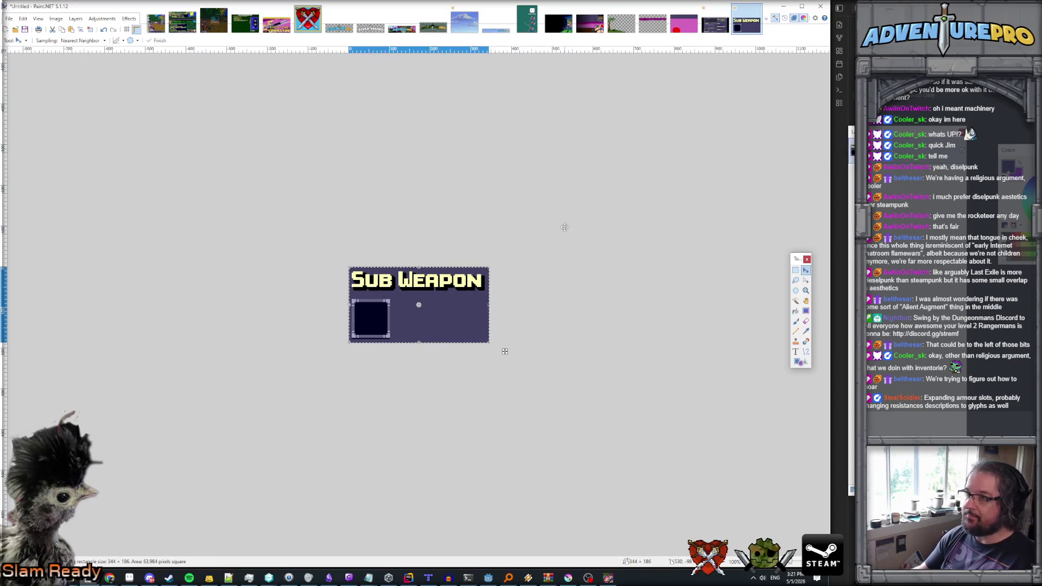
pyautogui.hotkey('ctrl', 'shift', 'Tab')
pyautogui.hotkey('ctrl', 'v')
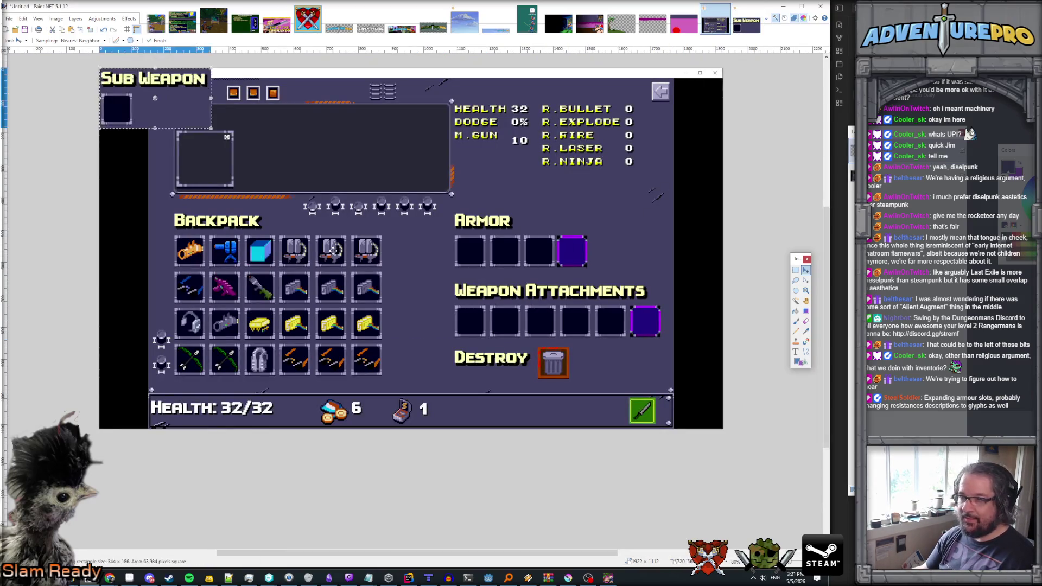
pyautogui.moveTo(147, 107)
pyautogui.mouseDown()
pyautogui.moveTo(603, 216)
pyautogui.moveTo(670, 247)
pyautogui.moveTo(672, 237)
pyautogui.mouseUp()
pyautogui.scroll(2, 673, 237)
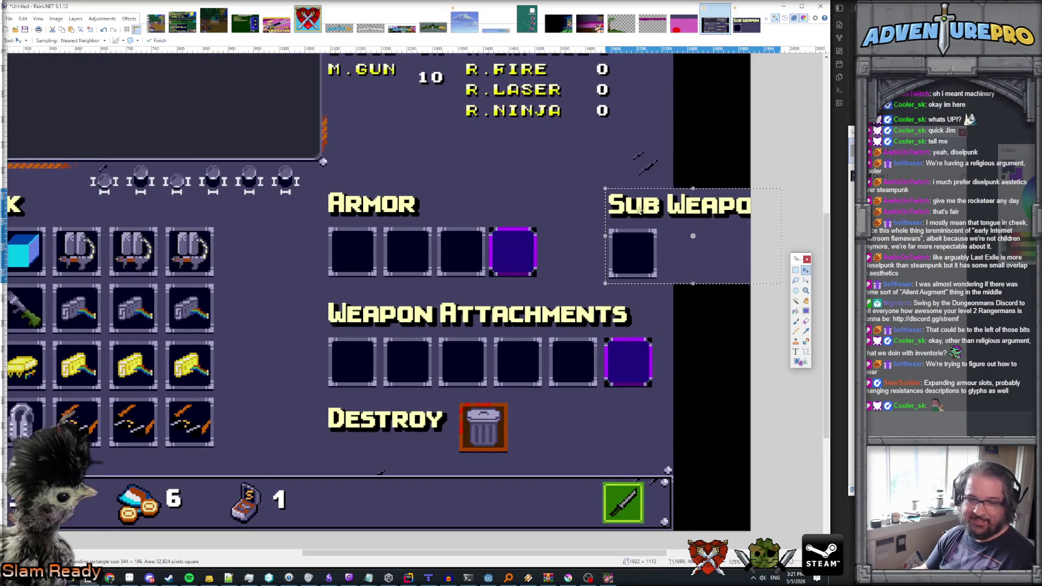
pyautogui.moveTo(689, 264); pyautogui.dragTo(686, 263)
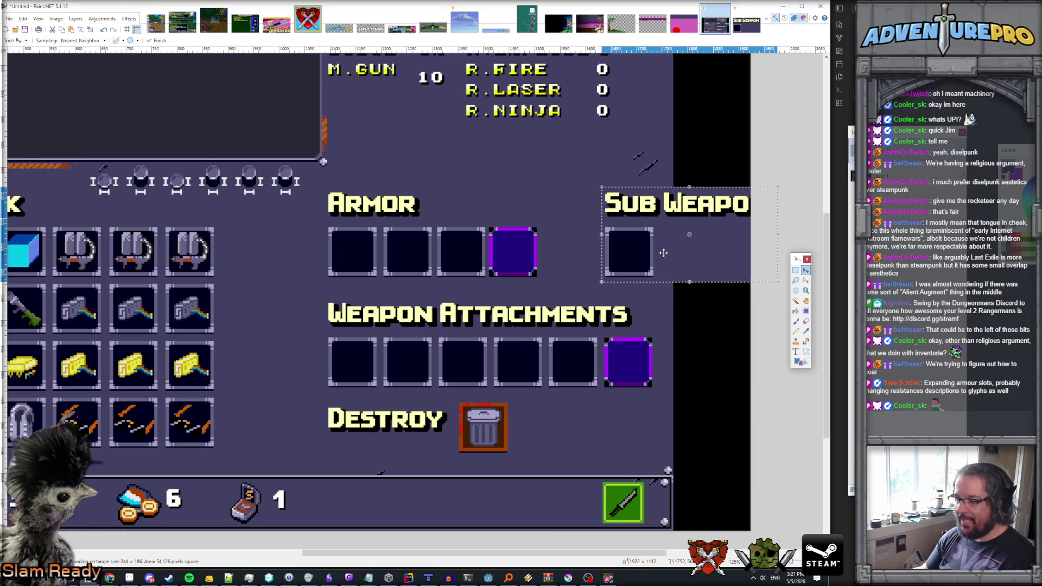
pyautogui.scroll(1, 693, 274)
pyautogui.hscroll(4, 693, 274)
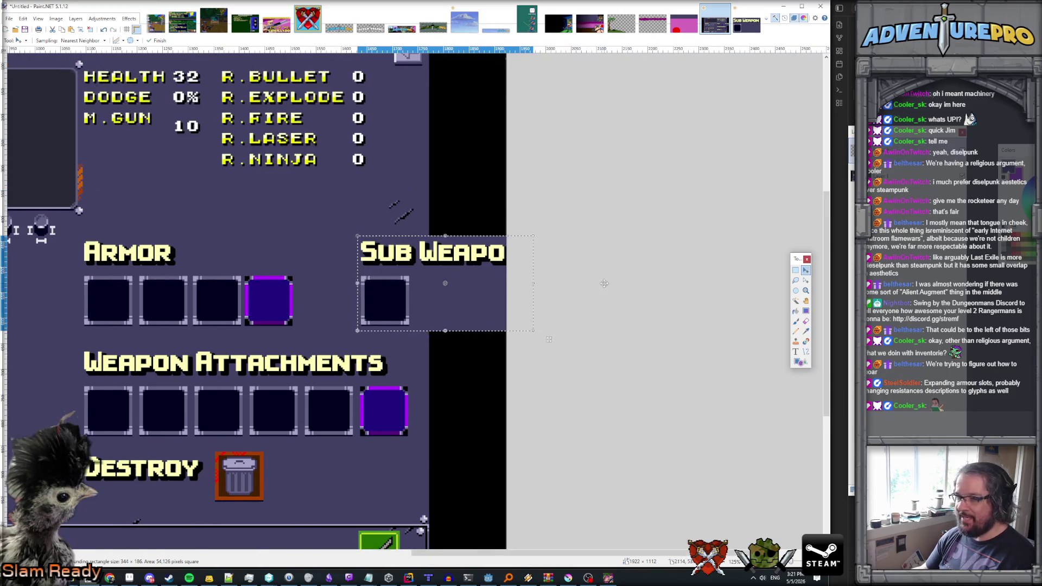
pyautogui.hscroll(-6, 693, 282)
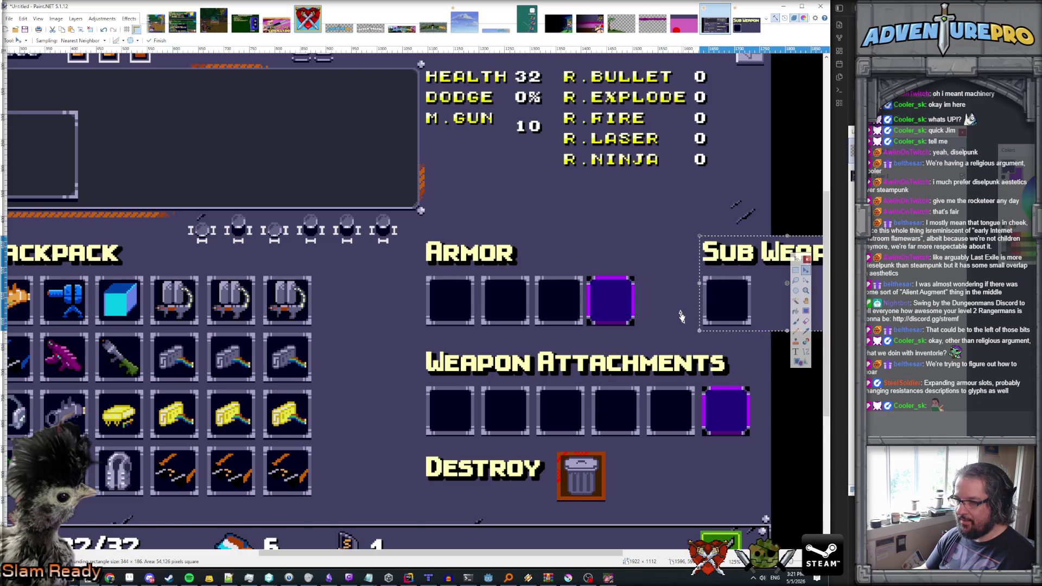
pyautogui.moveTo(721, 308)
pyautogui.mouseDown()
pyautogui.moveTo(654, 238)
pyautogui.moveTo(569, 202)
pyautogui.mouseUp()
pyautogui.hotkey('ctrl', 'd')
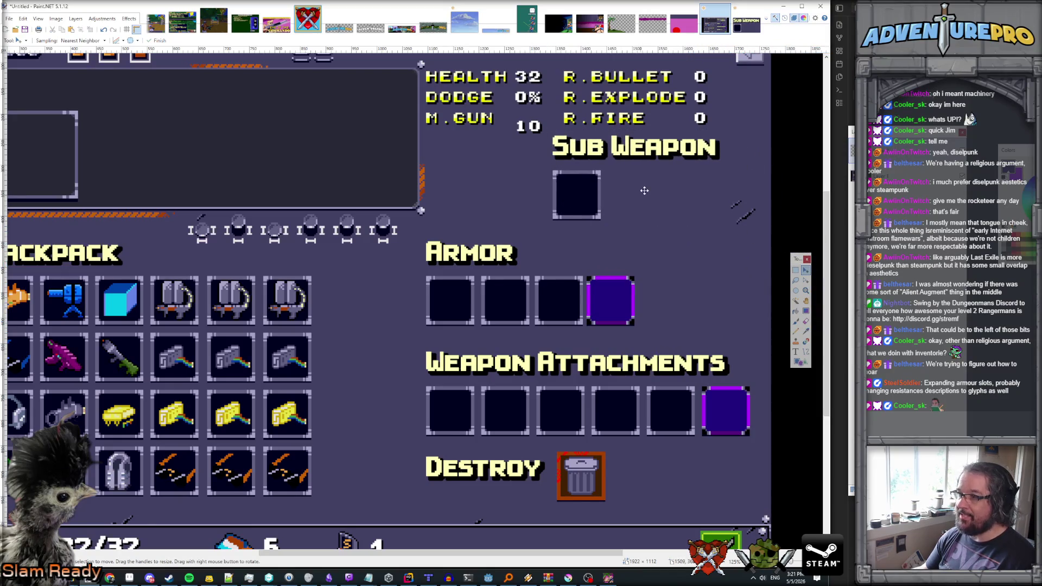
pyautogui.hotkey('ctrl', 'z')
pyautogui.hotkey('ctrl', 'z')
pyautogui.hotkey('ctrl', 'z')
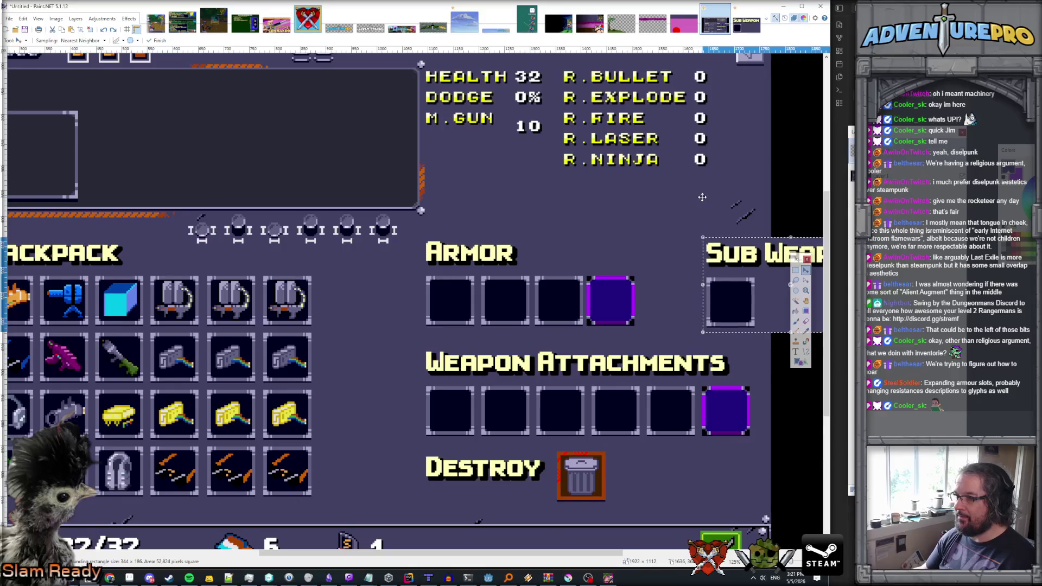
pyautogui.scroll(-1, 702, 197)
pyautogui.hotkey('ctrl', '-')
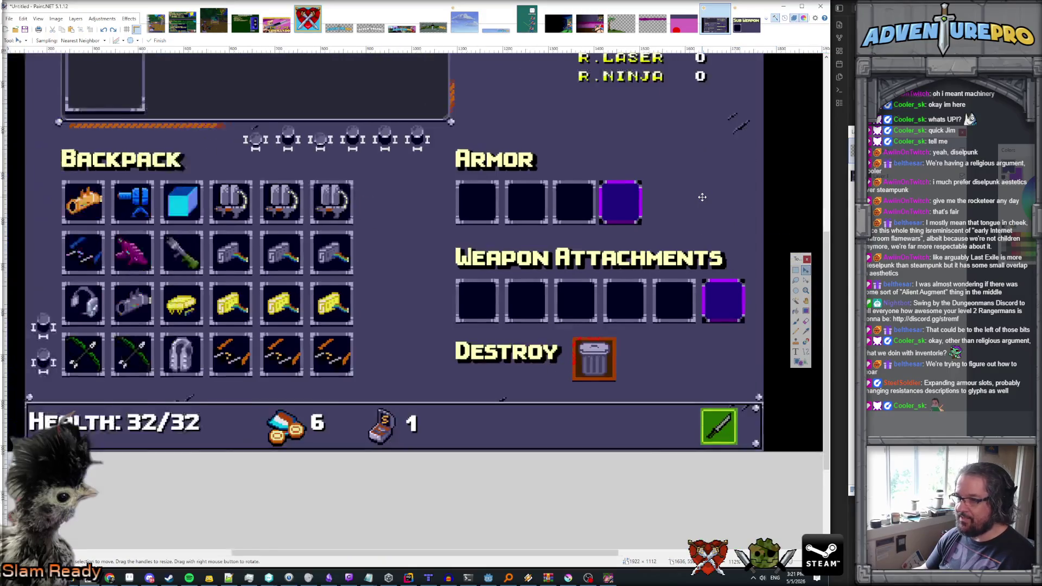
# - Move the Weapon Attachments section up closer to the Armor slots
pyautogui.click(795, 270)
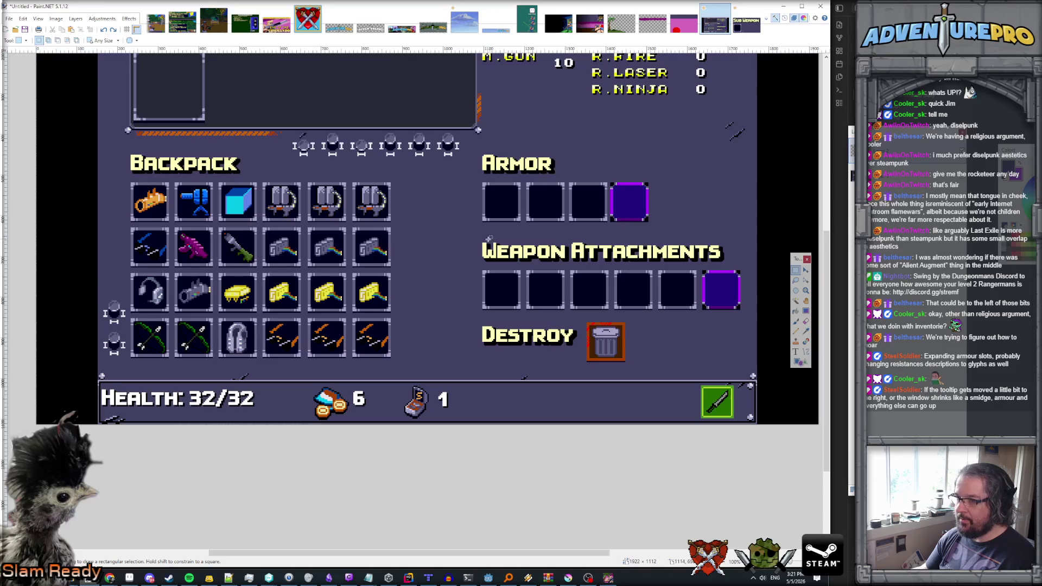
pyautogui.moveTo(482, 241)
pyautogui.mouseDown()
pyautogui.moveTo(552, 284)
pyautogui.moveTo(757, 325)
pyautogui.moveTo(745, 313)
pyautogui.mouseUp()
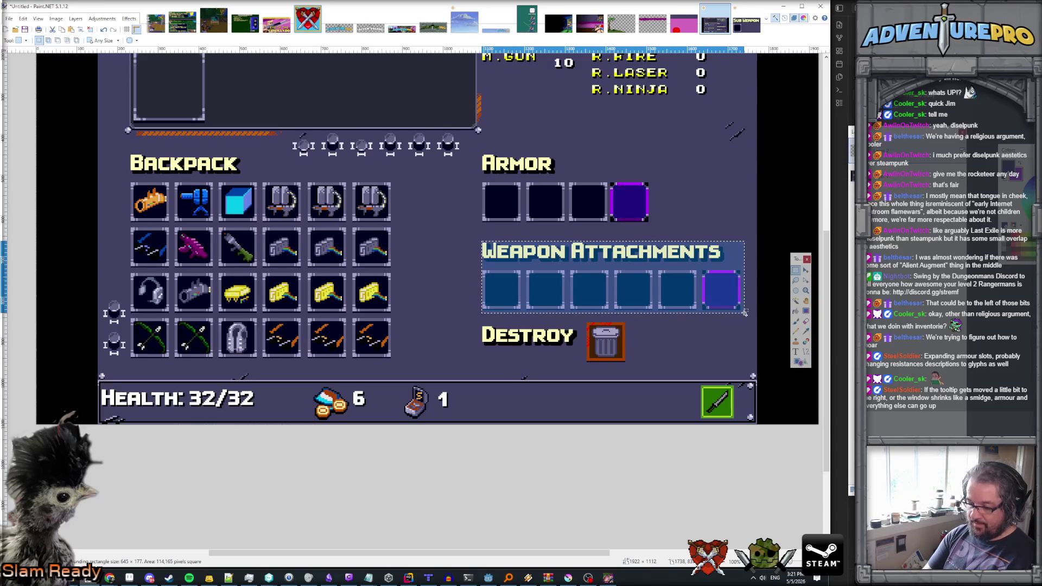
pyautogui.press('m')
pyautogui.moveTo(682, 300); pyautogui.dragTo(682, 285)
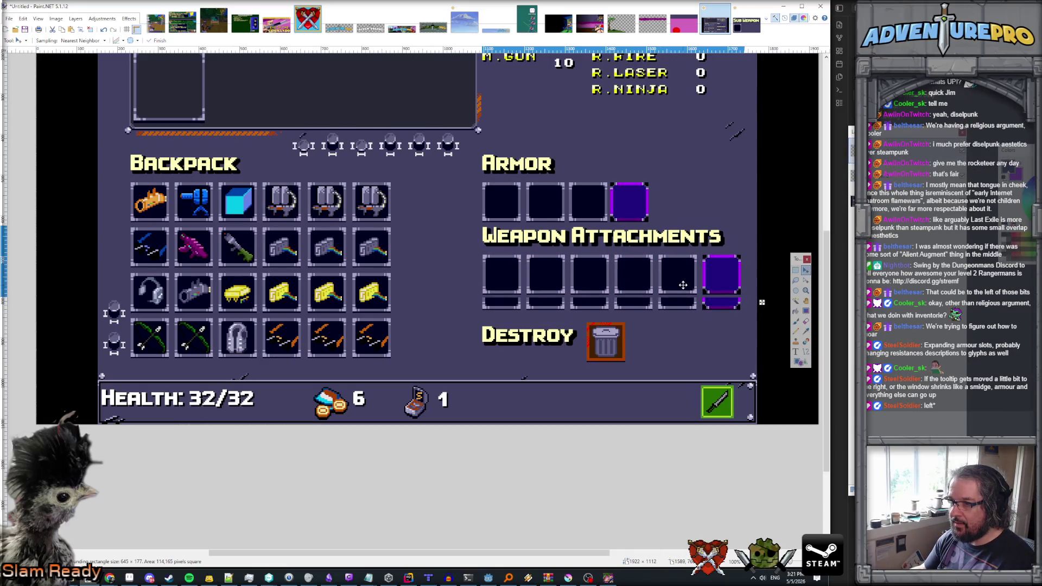
pyautogui.scroll(2, 683, 285)
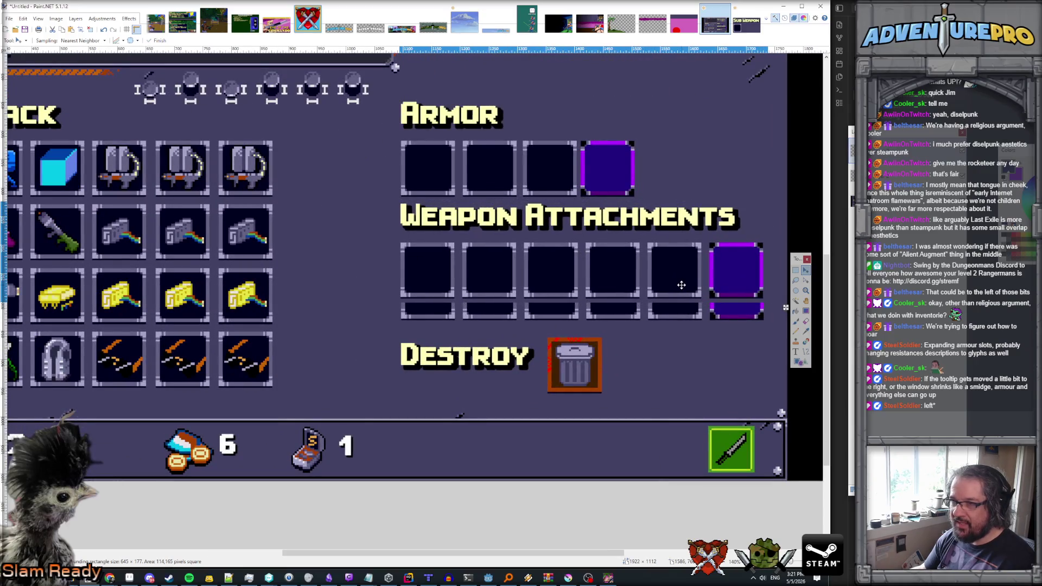
pyautogui.hotkey('ctrl', 'd')
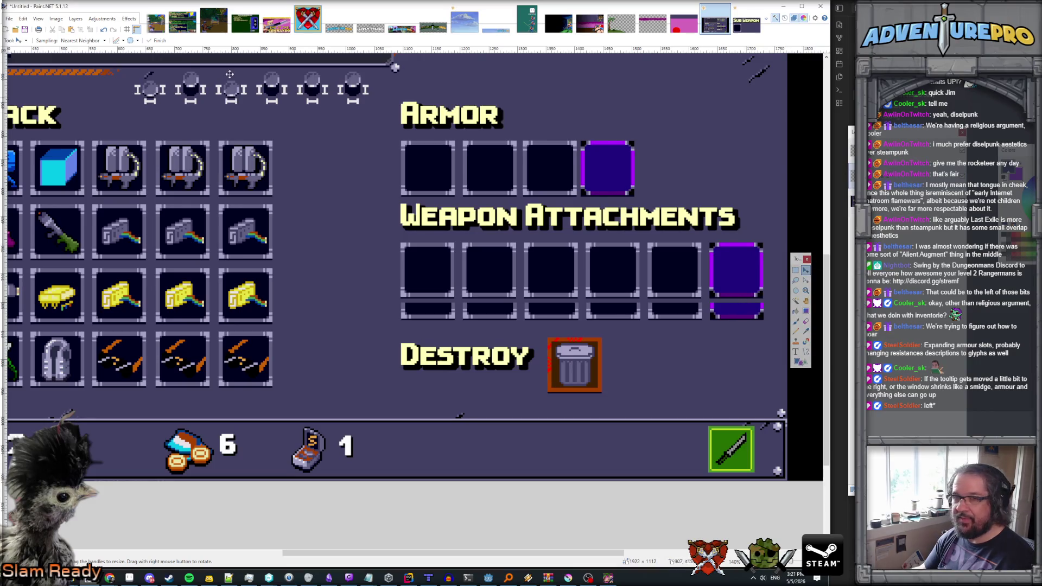
# - Paint over the leftover strip of slot bottoms with the sampled background colour
pyautogui.click(57, 20)
pyautogui.click(58, 20)
pyautogui.click(79, 19)
pyautogui.click(156, 54)
pyautogui.press('k')
pyautogui.press('b')
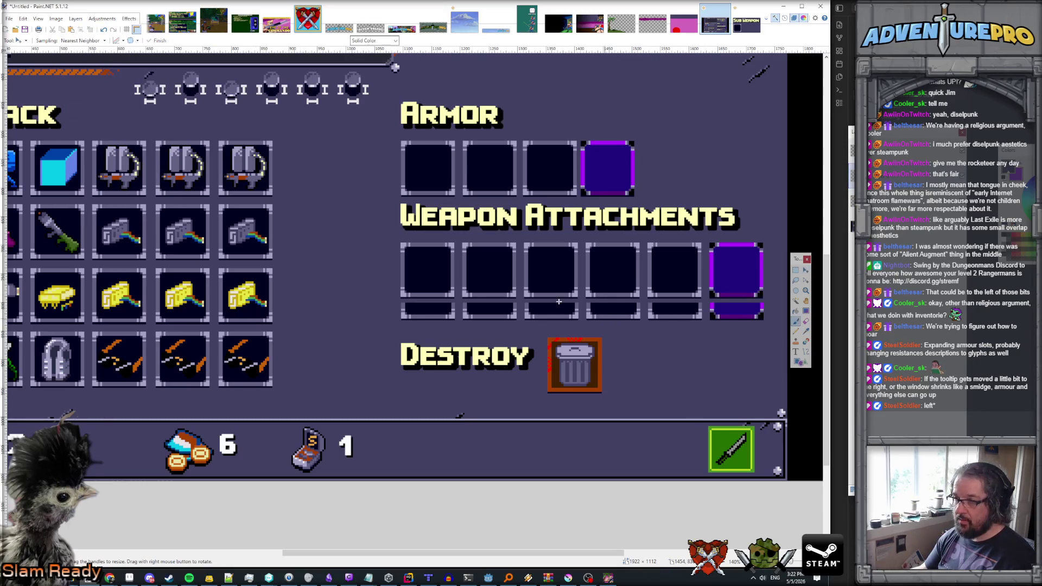
pyautogui.moveTo(413, 307); pyautogui.dragTo(760, 307)
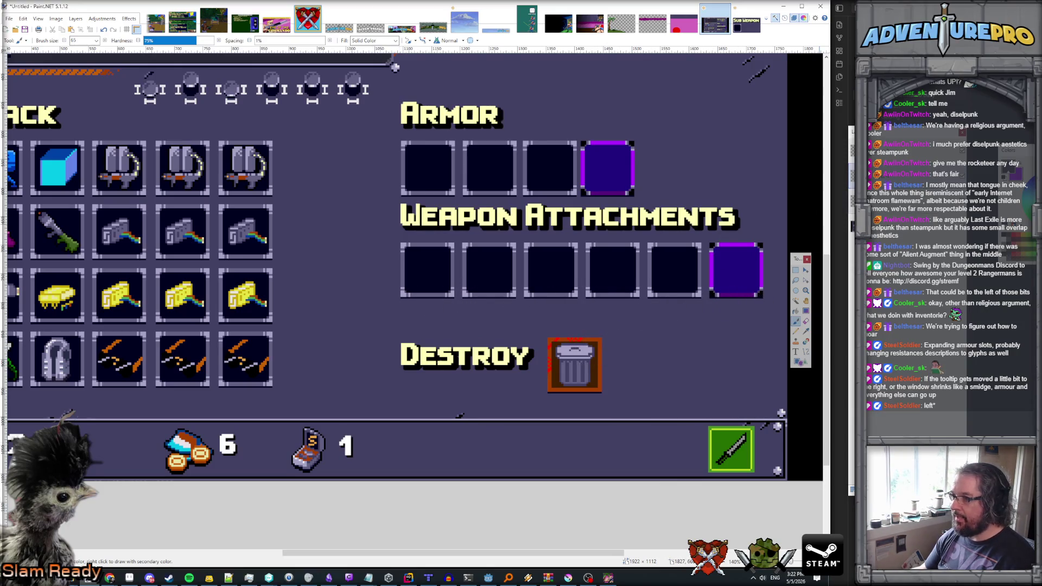
# - Cut the Destroy label and trash can and move them to the top right
pyautogui.click(795, 270)
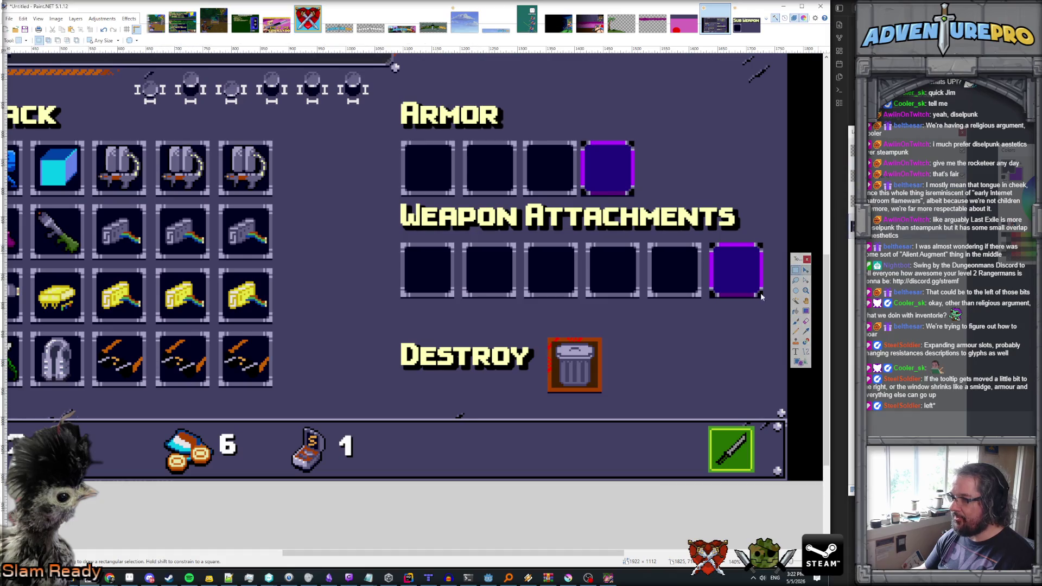
pyautogui.moveTo(395, 337); pyautogui.dragTo(612, 403)
pyautogui.click(429, 346)
pyautogui.moveTo(399, 336)
pyautogui.mouseDown()
pyautogui.moveTo(615, 407)
pyautogui.moveTo(607, 398)
pyautogui.mouseUp()
pyautogui.press('Delete')
pyautogui.hotkey('ctrl', 'v')
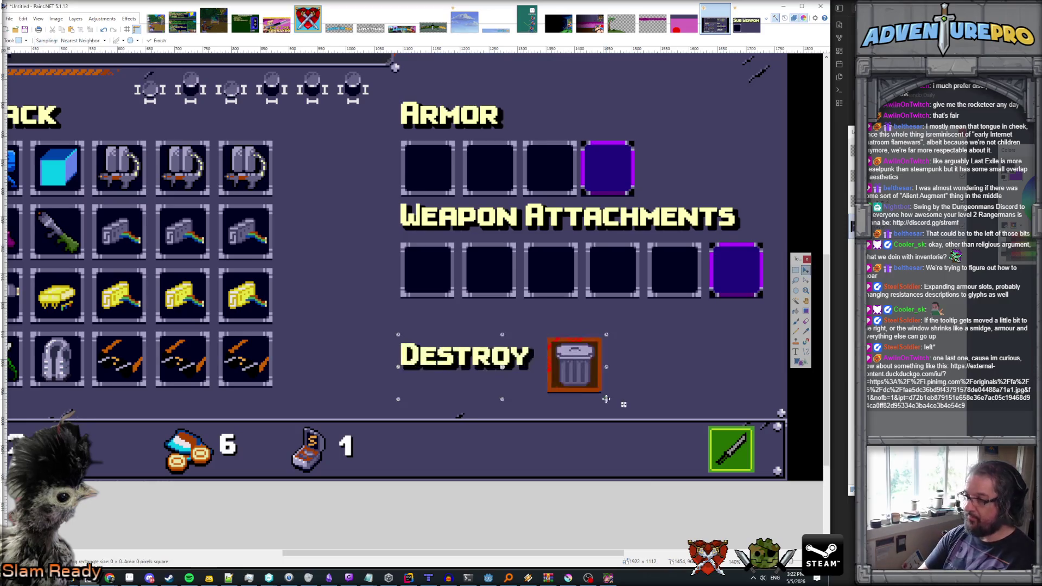
pyautogui.moveTo(530, 365); pyautogui.dragTo(685, 112)
pyautogui.scroll(-2, 684, 113)
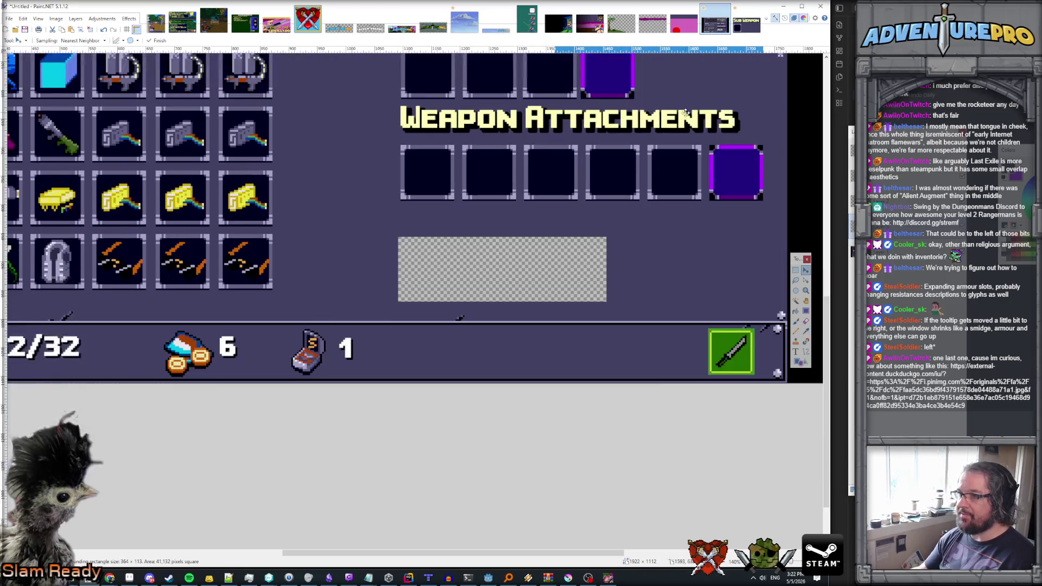
pyautogui.scroll(4, 685, 112)
pyautogui.moveTo(699, 206); pyautogui.dragTo(663, 128)
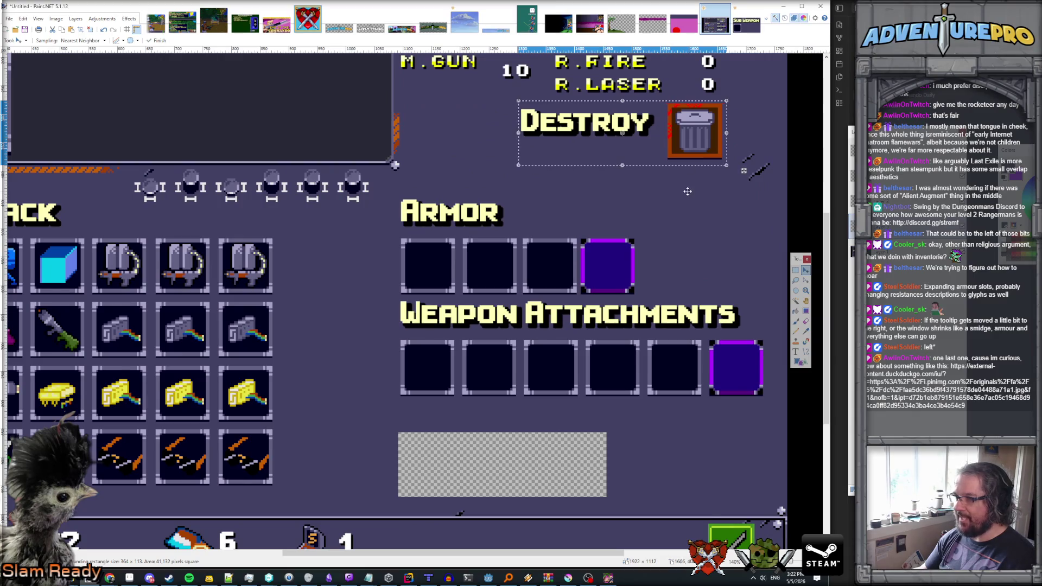
pyautogui.scroll(-1, 662, 127)
# - Fill the vacated gap with purple, then copy the graphic from the Sub Weapon image
pyautogui.press('f')
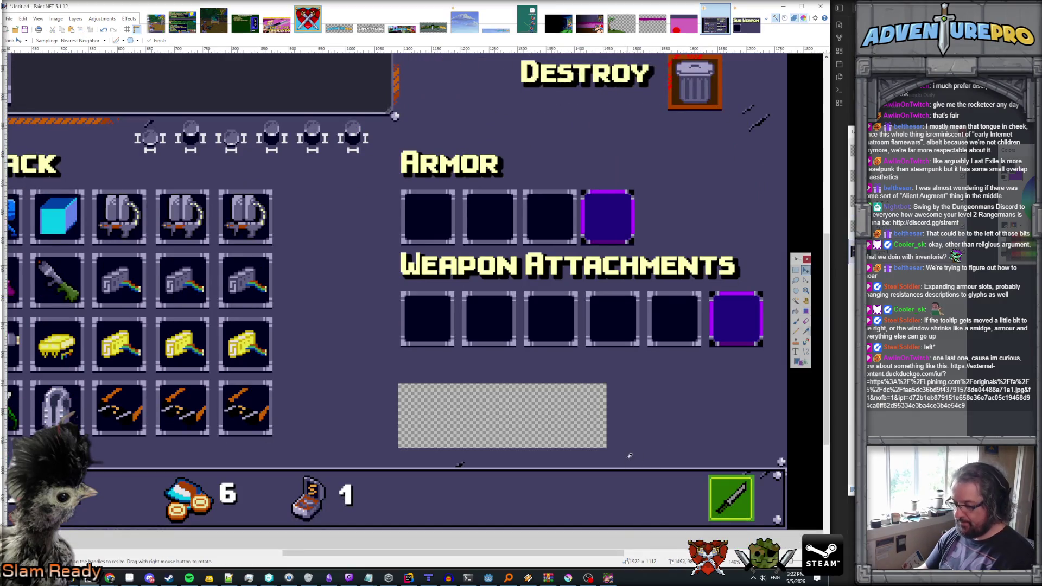
pyautogui.click(497, 421)
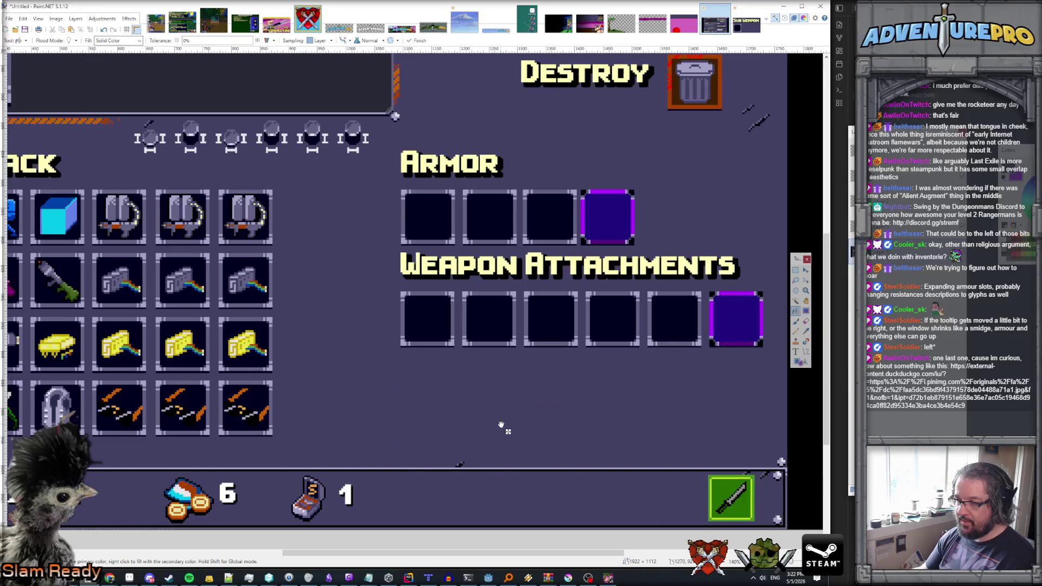
pyautogui.click(746, 21)
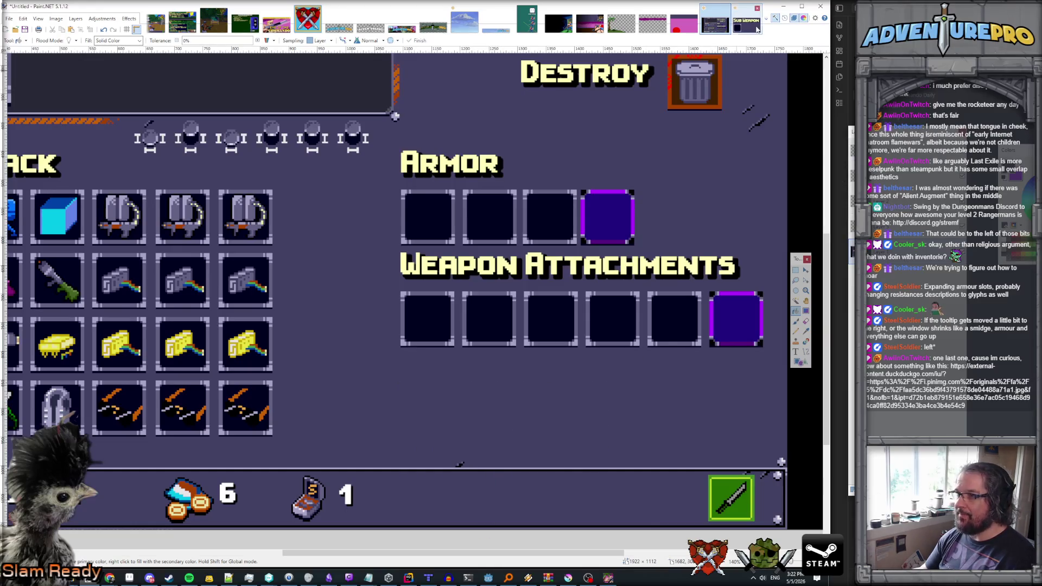
pyautogui.hotkey('ctrl', 'c')
pyautogui.click(715, 22)
pyautogui.hotkey('ctrl', 'v')
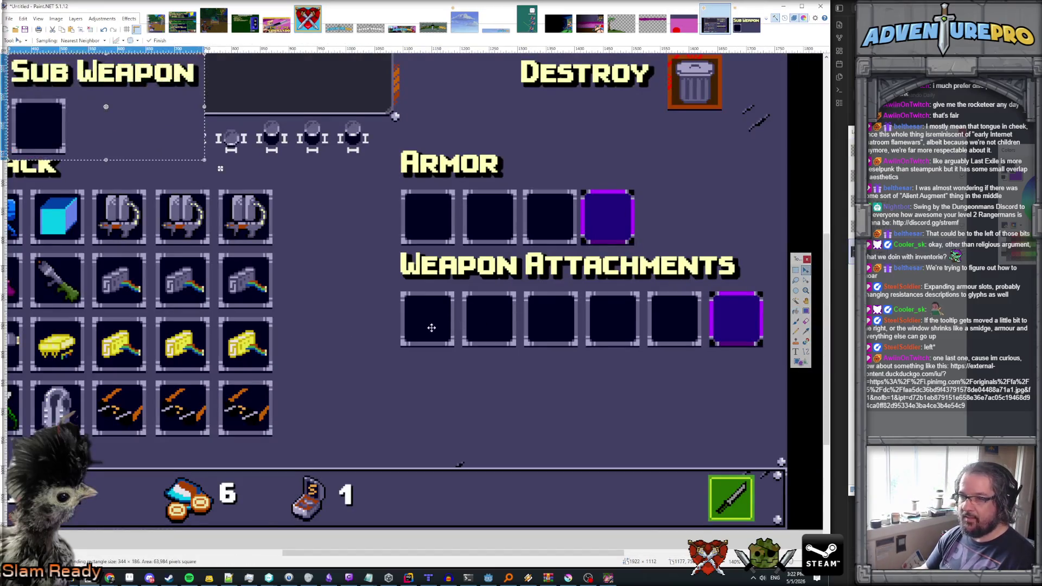
pyautogui.moveTo(129, 121)
pyautogui.mouseDown()
pyautogui.moveTo(541, 426)
pyautogui.moveTo(519, 418)
pyautogui.mouseUp()
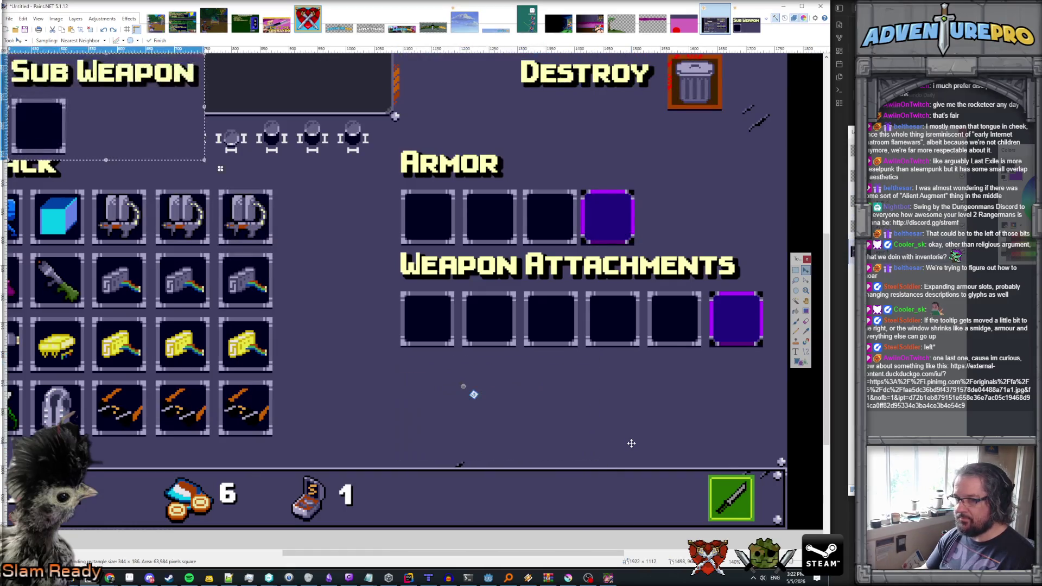
pyautogui.hotkey('ctrl', 'z')
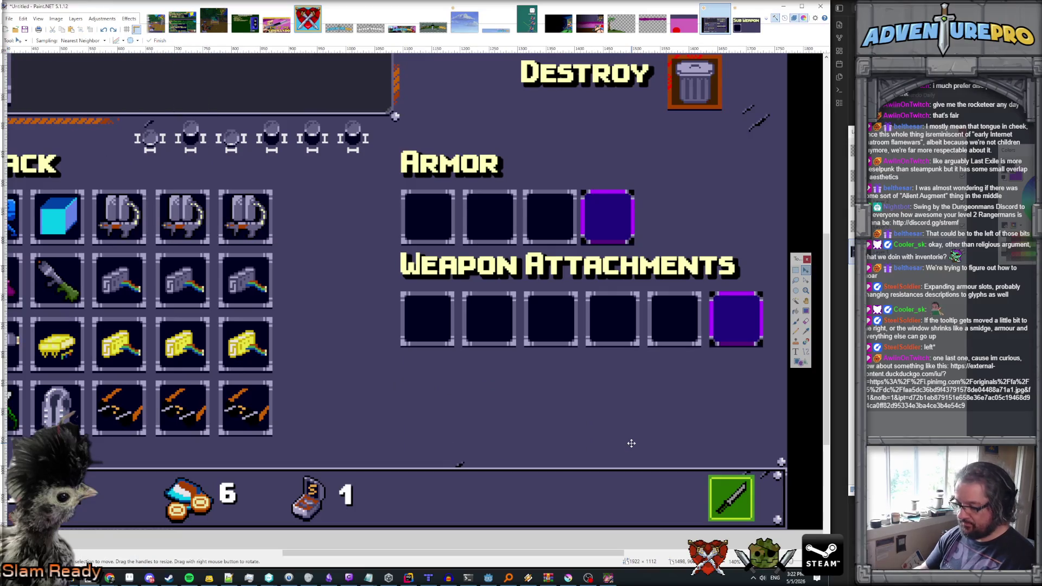
pyautogui.hotkey('ctrl', 'y')
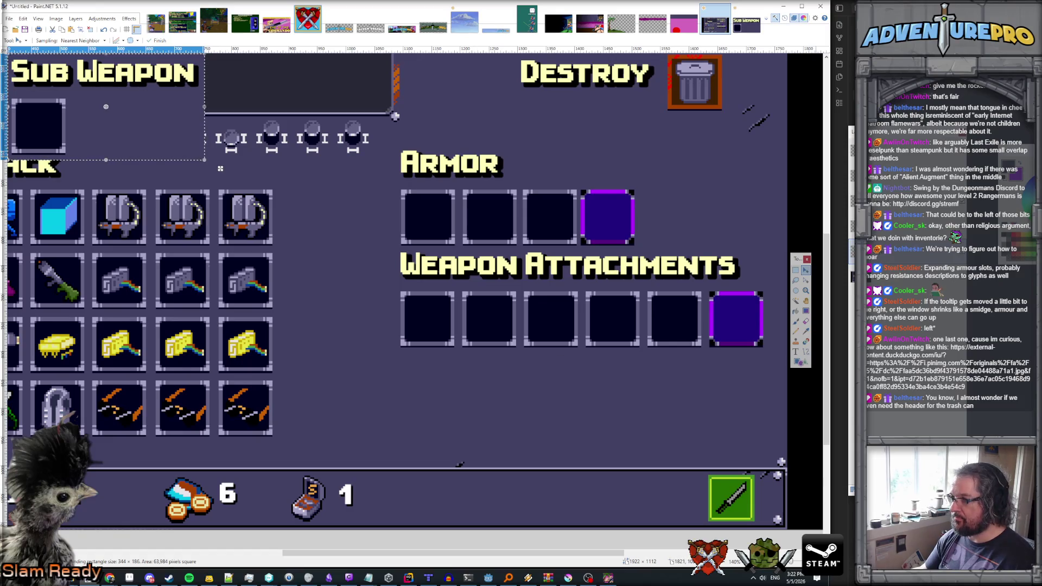
pyautogui.moveTo(162, 161)
pyautogui.mouseDown()
pyautogui.moveTo(465, 440)
pyautogui.moveTo(521, 437)
pyautogui.mouseUp()
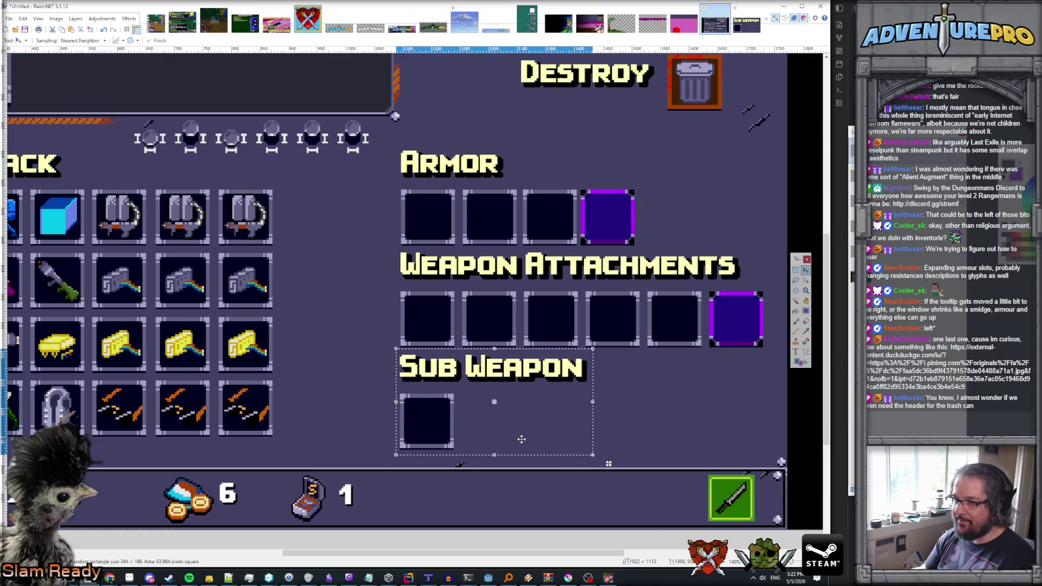
pyautogui.scroll(-1, 521, 437)
pyautogui.keyDown('ctrl'); pyautogui.scroll(-2, 542, 423); pyautogui.keyUp('ctrl')
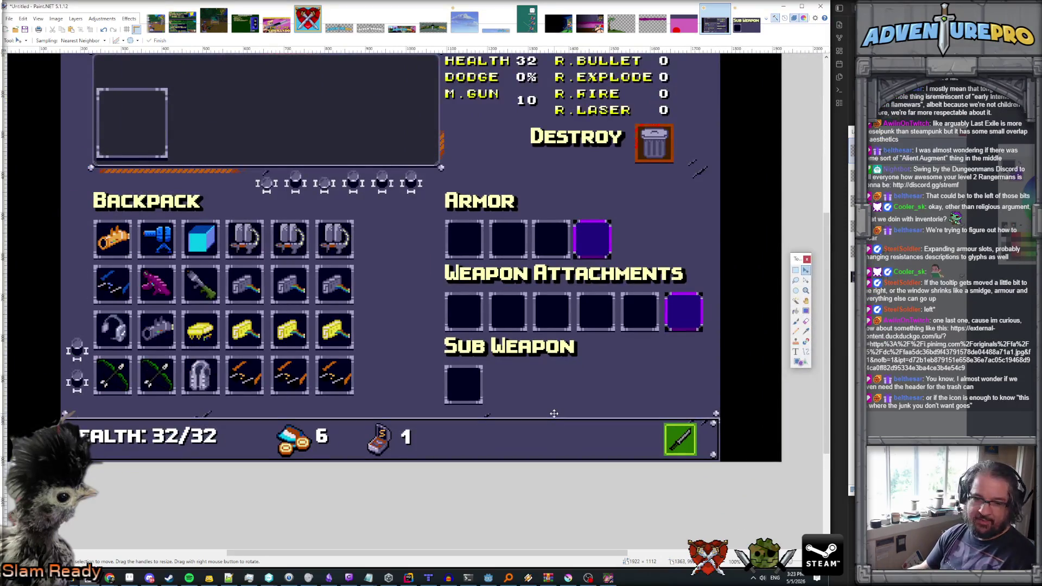
pyautogui.scroll(1, 541, 402)
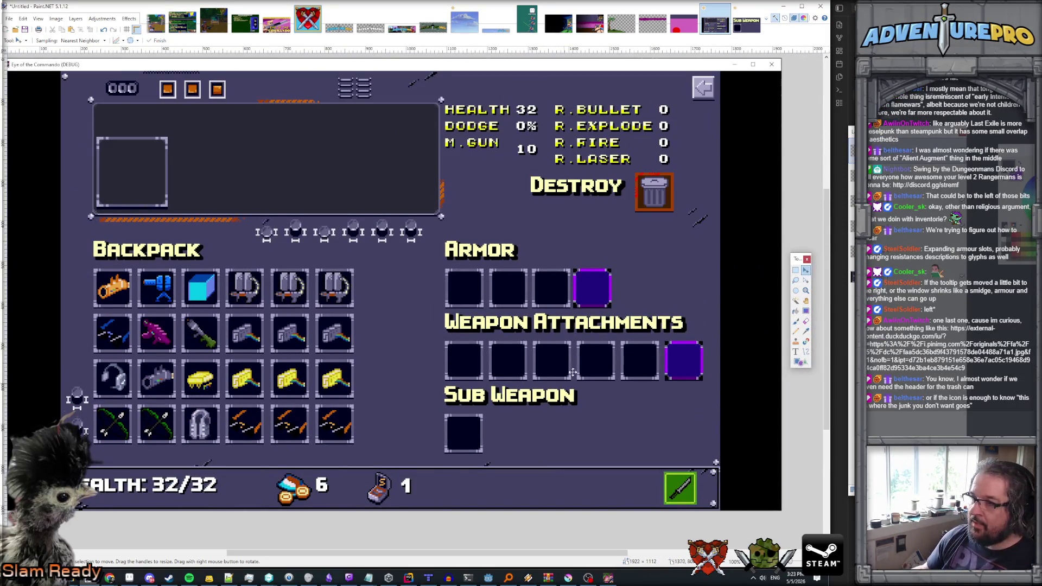
pyautogui.click(796, 270)
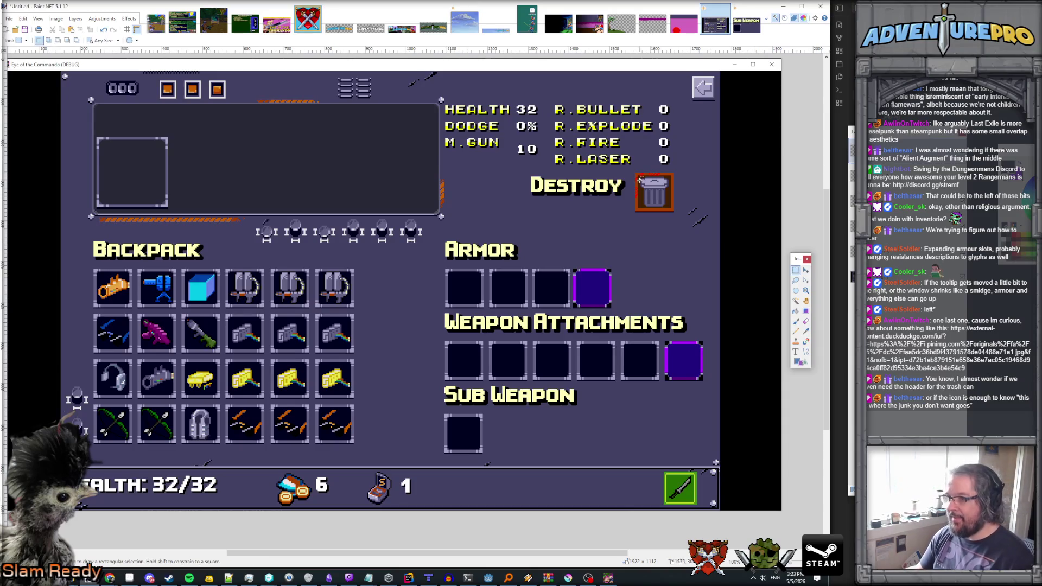
pyautogui.moveTo(633, 167); pyautogui.dragTo(685, 217)
pyautogui.hotkey('ctrl', 'd')
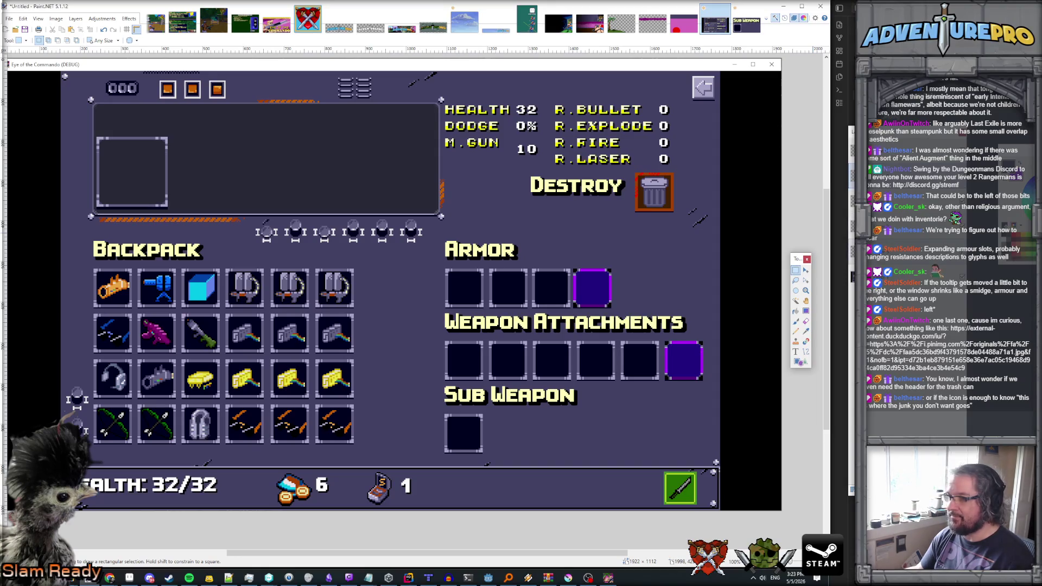
pyautogui.hotkey('ctrl', 'z')
pyautogui.hotkey('ctrl', 'y')
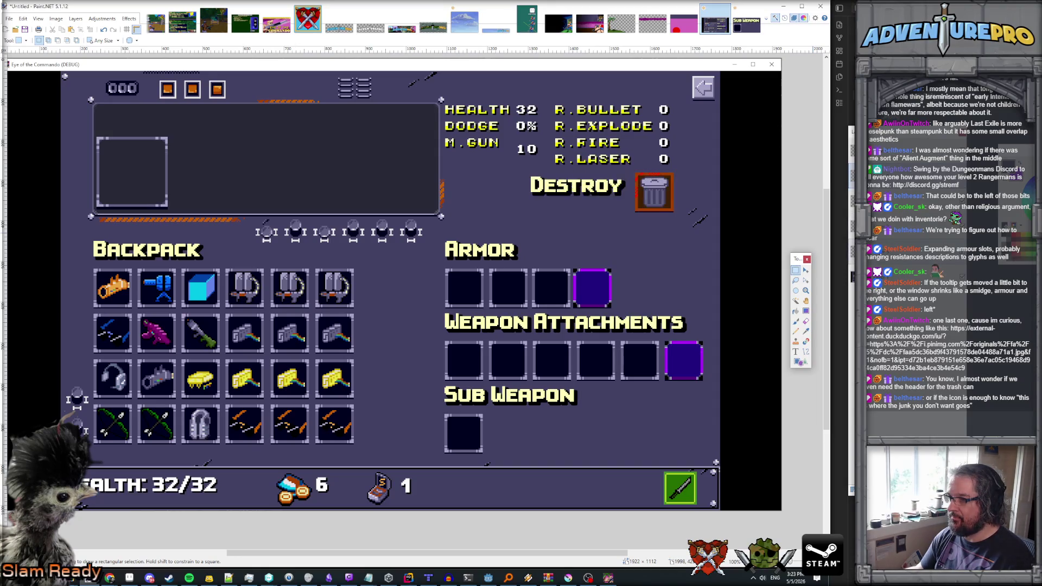
pyautogui.click(805, 269)
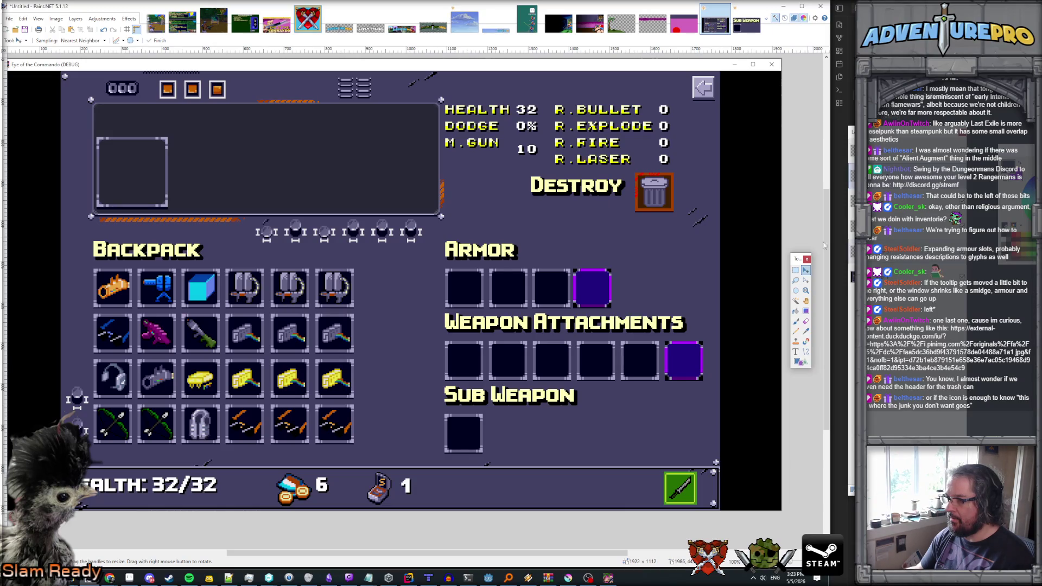
pyautogui.moveTo(658, 197); pyautogui.dragTo(685, 437)
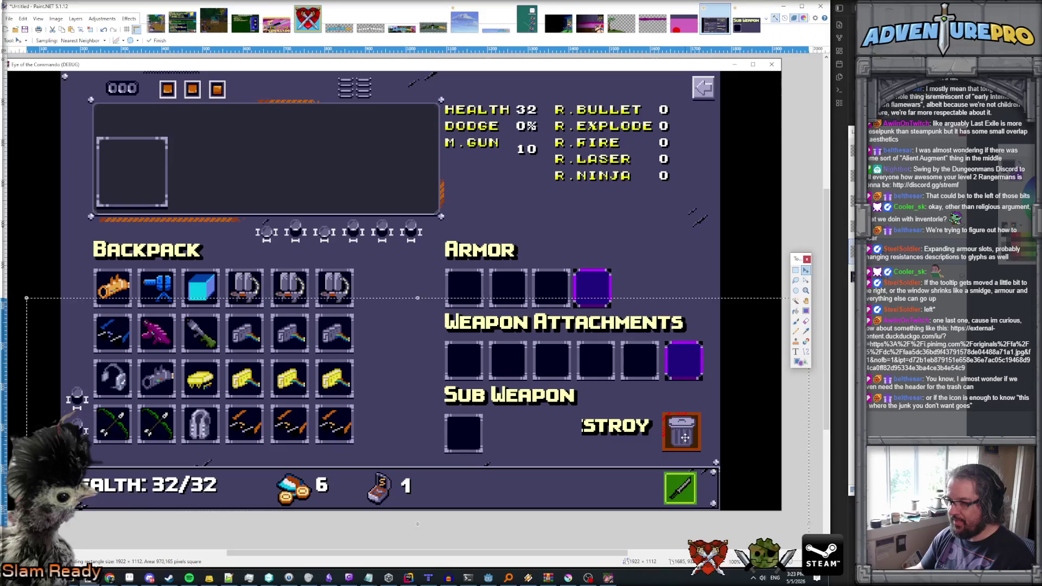
# - Commit the trash icon beside Sub Weapon and delete its leftover Destroy label fragment
pyautogui.hotkey('ctrl', 'd')
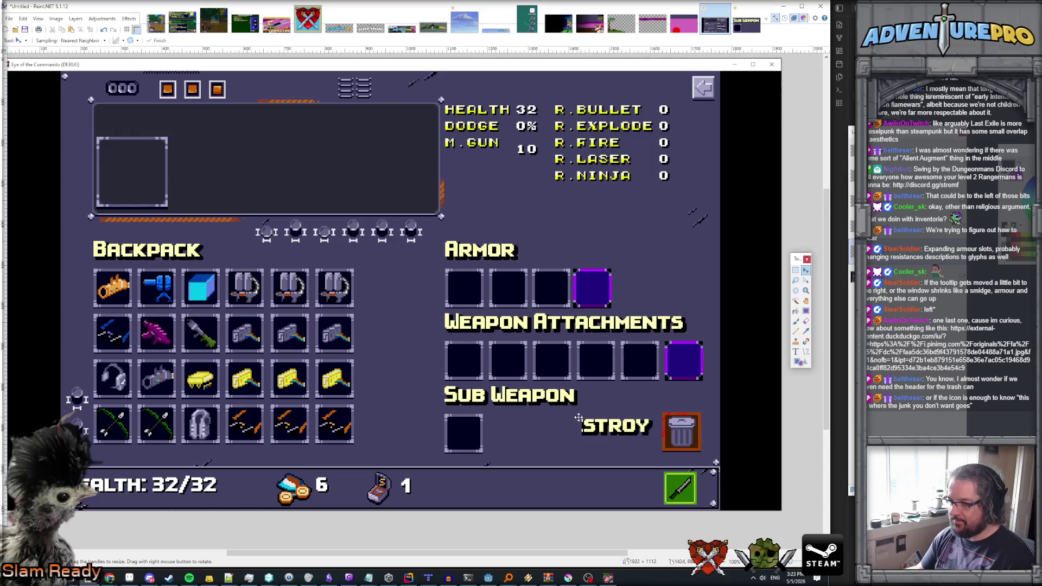
pyautogui.hotkey('ctrl', 'a')
pyautogui.click(795, 270)
pyautogui.moveTo(572, 411)
pyautogui.mouseDown()
pyautogui.moveTo(637, 447)
pyautogui.moveTo(659, 448)
pyautogui.mouseUp()
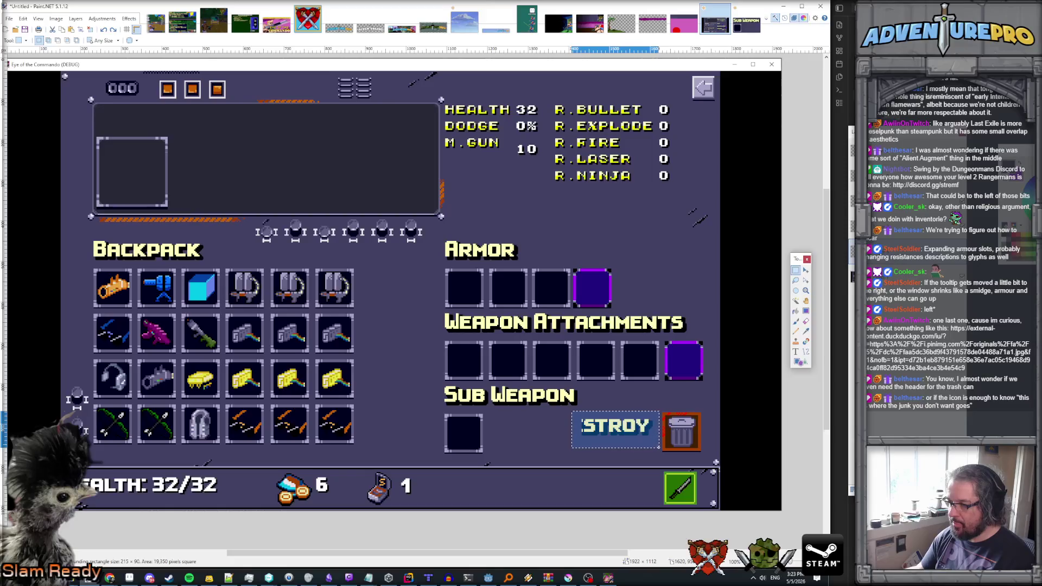
pyautogui.press('Delete')
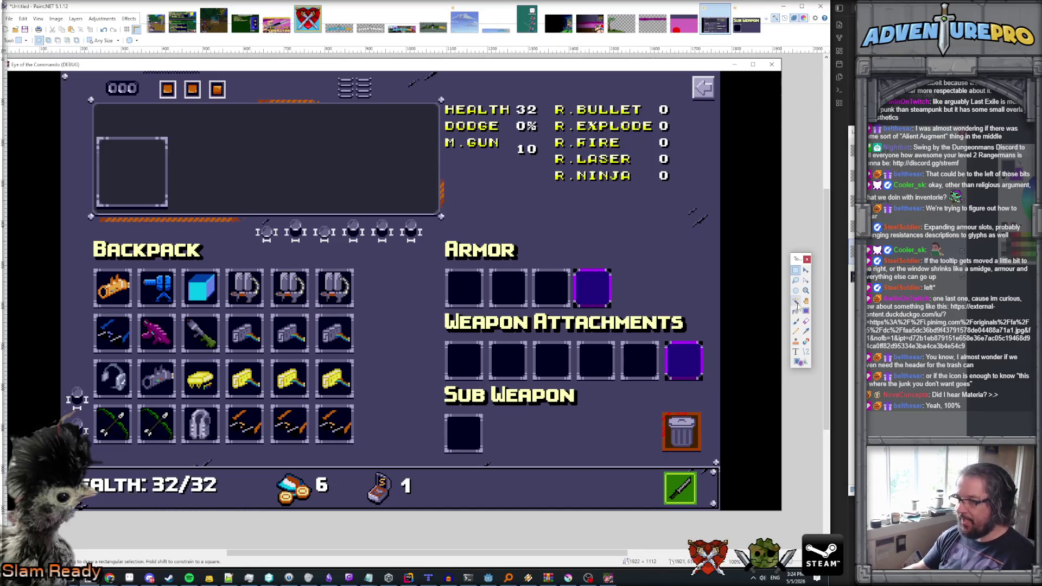
# - Copy the purple attachment slot into the Sub Weapon row, aligned beside the dark empty slot
pyautogui.scroll(4, 695, 368)
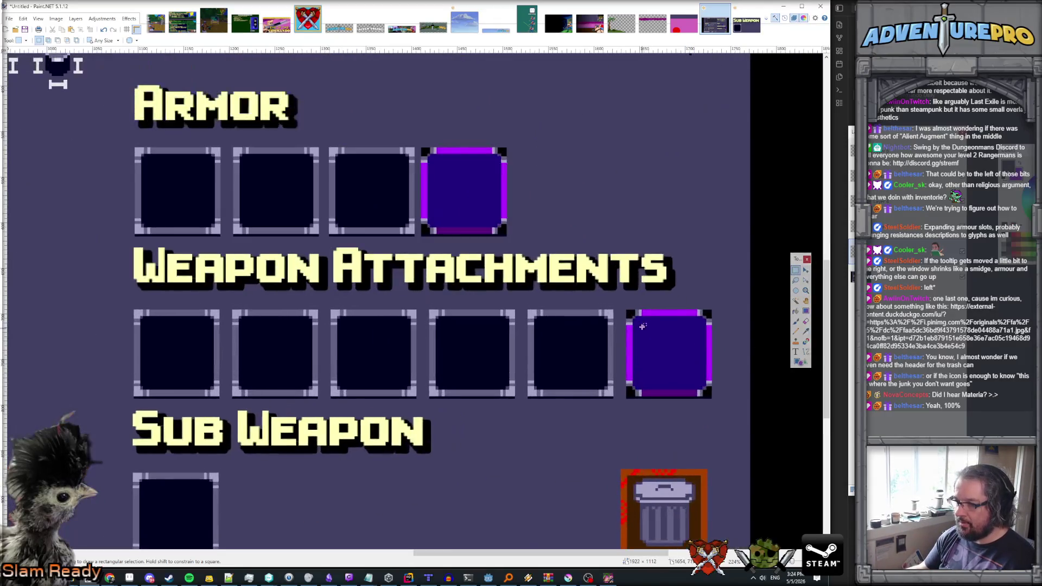
pyautogui.moveTo(624, 303)
pyautogui.mouseDown()
pyautogui.moveTo(684, 380)
pyautogui.moveTo(728, 414)
pyautogui.moveTo(717, 402)
pyautogui.mouseUp()
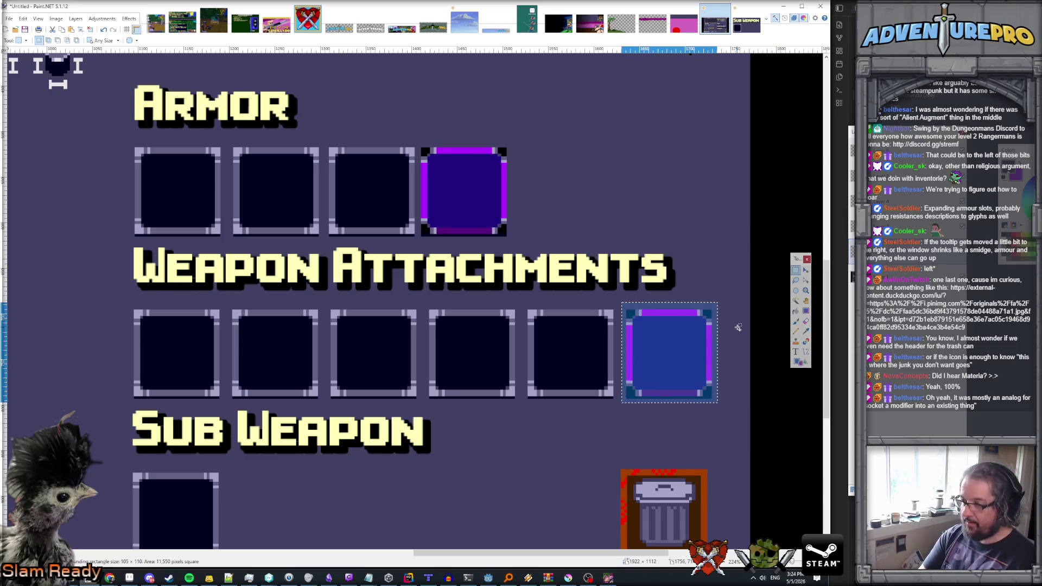
pyautogui.press('m')
pyautogui.moveTo(670, 376)
pyautogui.mouseDown()
pyautogui.moveTo(403, 533)
pyautogui.moveTo(294, 533)
pyautogui.mouseUp()
pyautogui.hotkey('ctrl', 'z')
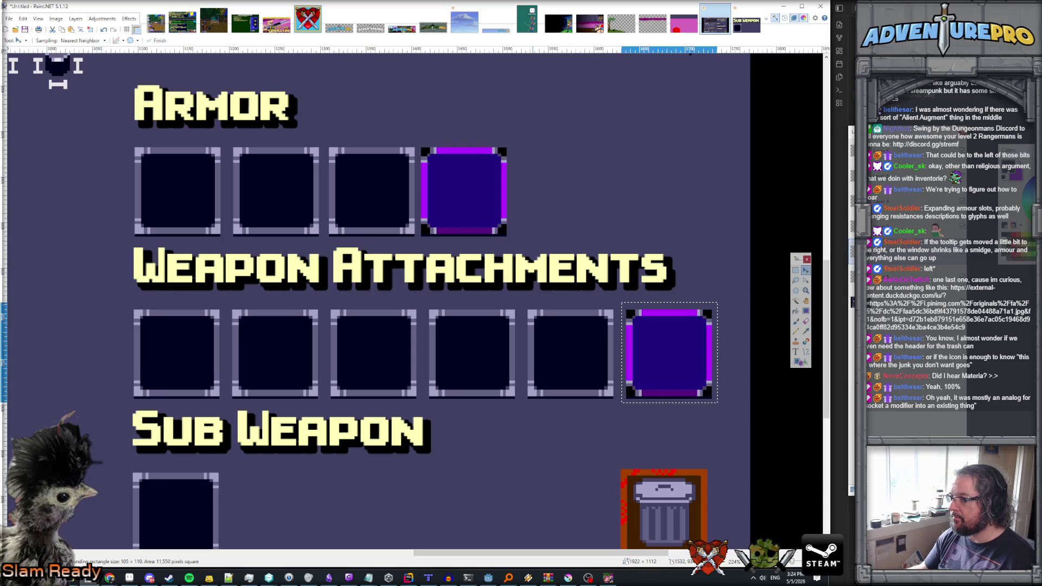
pyautogui.moveTo(701, 411)
pyautogui.mouseDown()
pyautogui.moveTo(447, 560)
pyautogui.moveTo(322, 518)
pyautogui.moveTo(319, 468)
pyautogui.mouseUp()
pyautogui.keyDown('ctrl'); pyautogui.scroll(-1, 318, 469); pyautogui.keyUp('ctrl')
pyautogui.scroll(1, 325, 445)
pyautogui.scroll(-3, 337, 426)
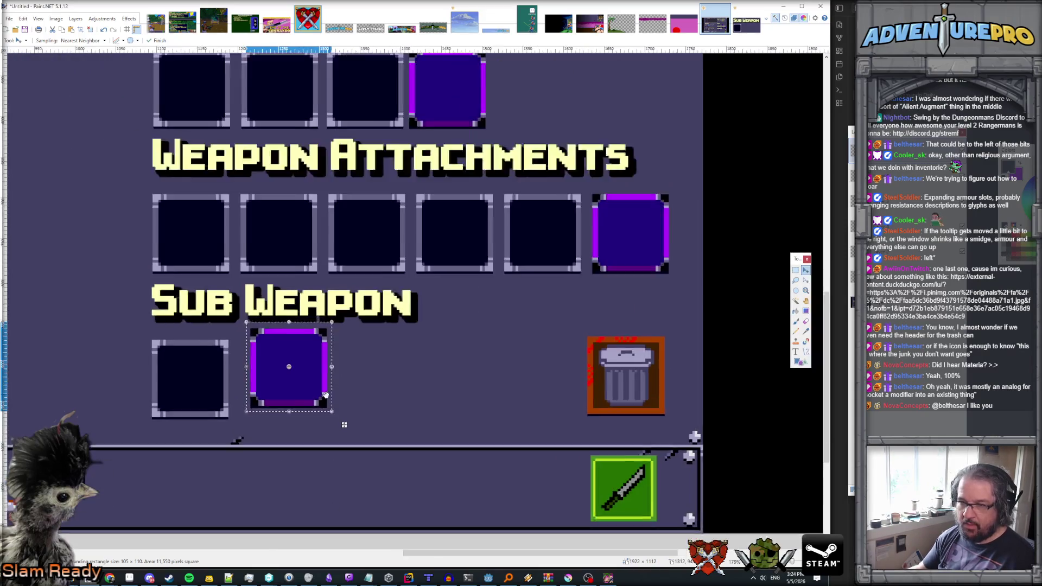
pyautogui.keyDown('ctrl'); pyautogui.scroll(2, 279, 393); pyautogui.keyUp('ctrl')
pyautogui.moveTo(280, 393); pyautogui.dragTo(269, 405)
pyautogui.keyDown('ctrl'); pyautogui.scroll(5, 269, 405); pyautogui.keyUp('ctrl')
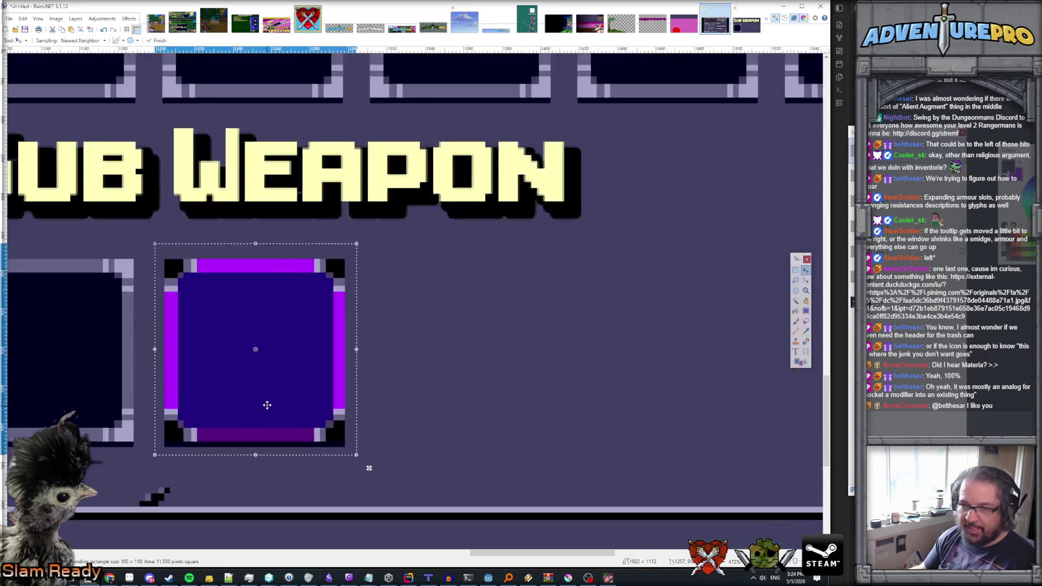
pyautogui.keyDown('ctrl'); pyautogui.scroll(-5, 258, 405); pyautogui.keyUp('ctrl')
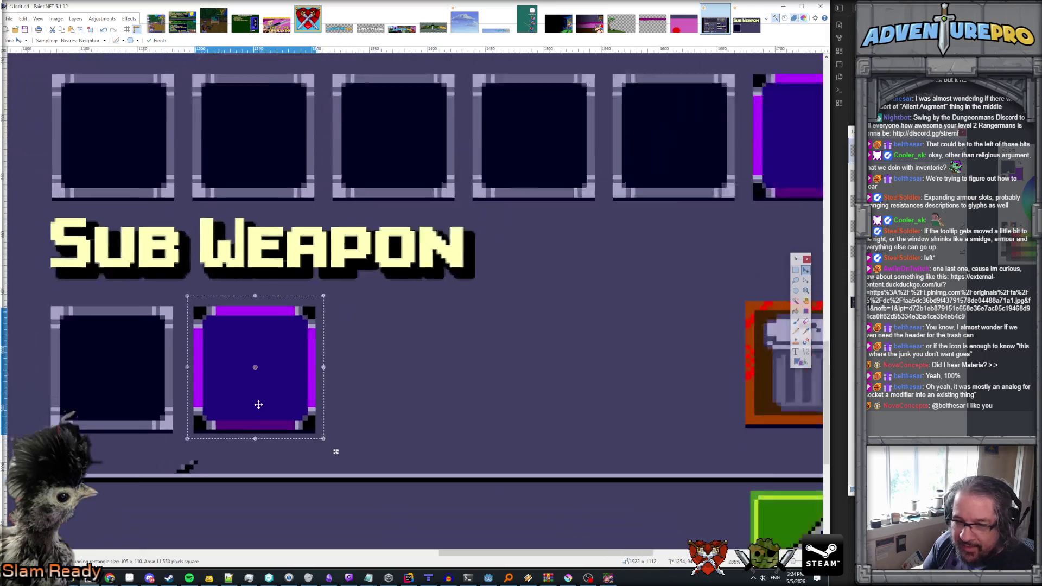
pyautogui.hotkey('ctrl', 'd')
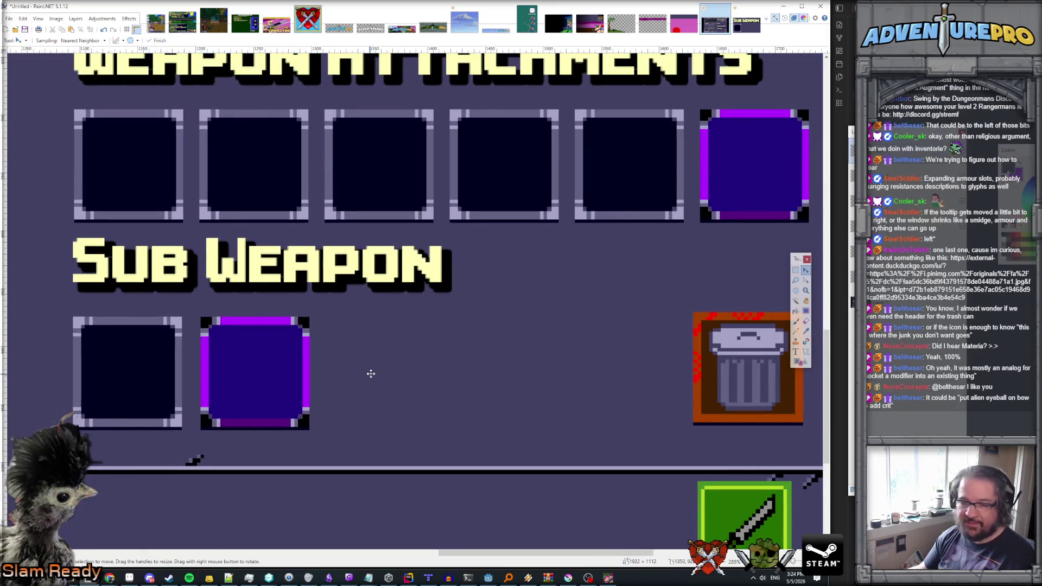
pyautogui.scroll(-1, 370, 374)
pyautogui.keyDown('ctrl'); pyautogui.scroll(-1, 368, 377); pyautogui.keyUp('ctrl')
pyautogui.keyDown('ctrl'); pyautogui.scroll(1, 367, 377); pyautogui.keyUp('ctrl')
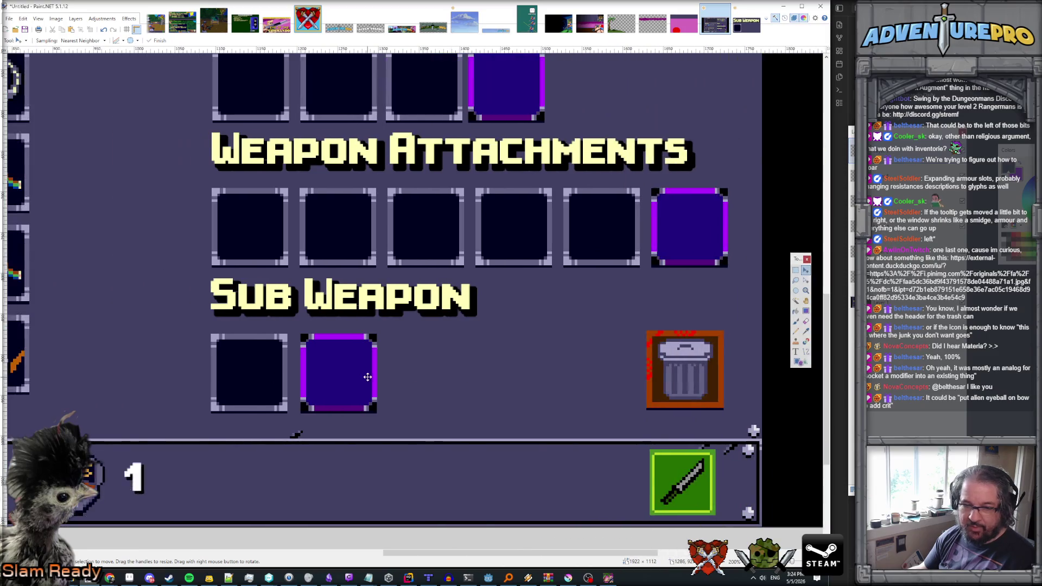
pyautogui.keyDown('ctrl'); pyautogui.scroll(1, 317, 375); pyautogui.keyUp('ctrl')
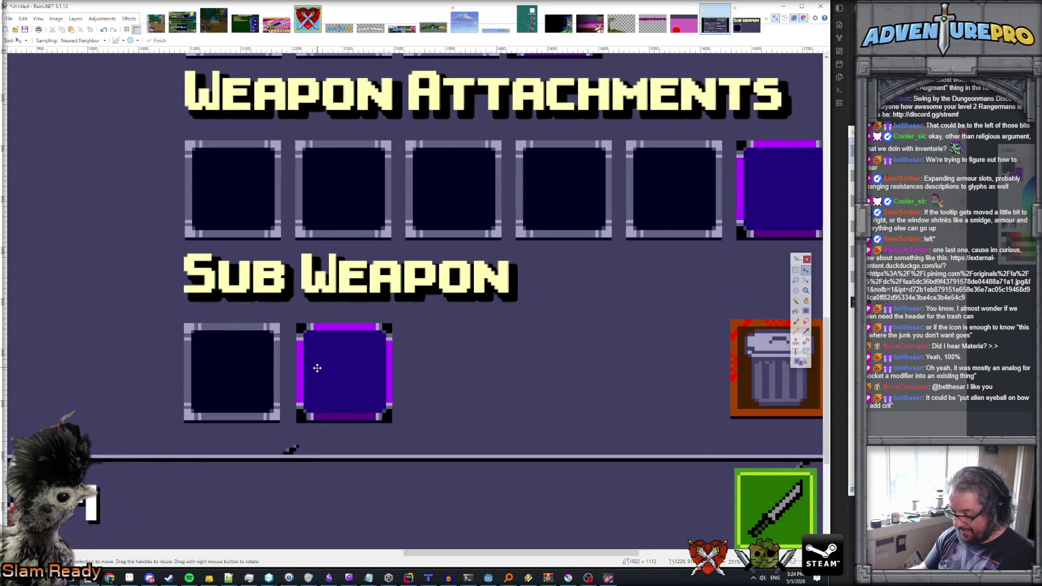
pyautogui.press('k')
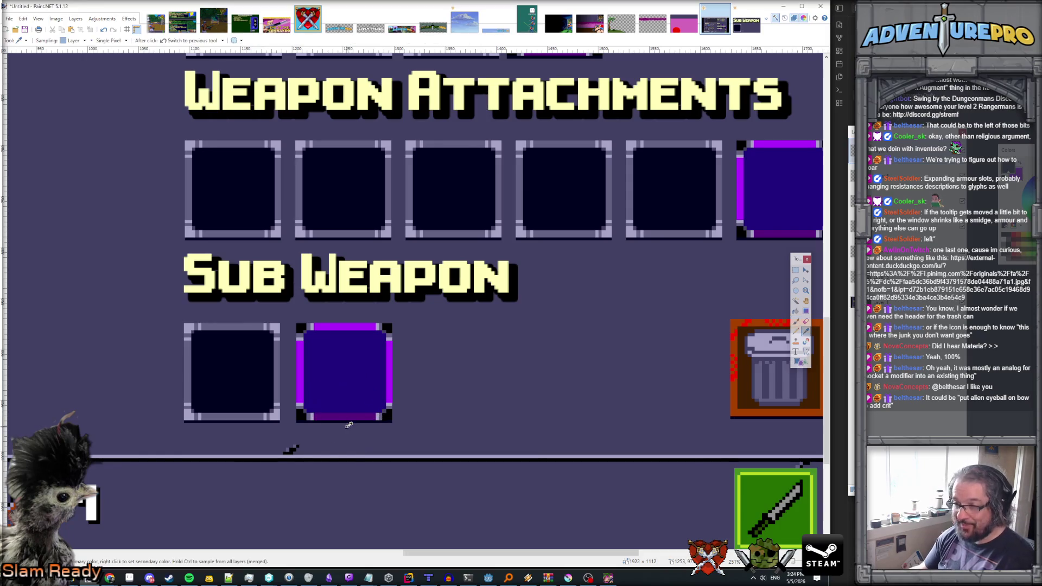
pyautogui.press('b')
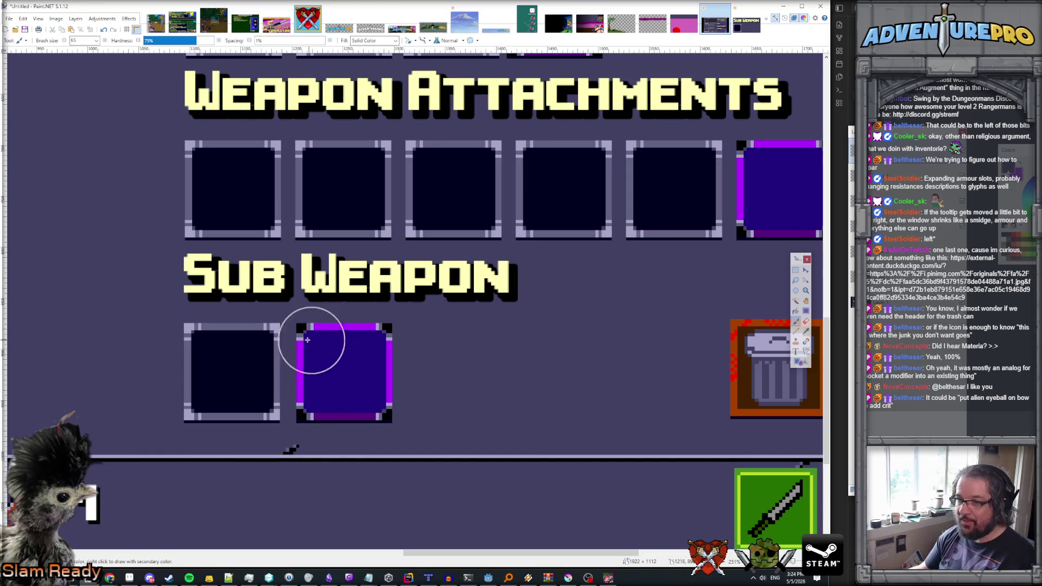
pyautogui.click(97, 42)
pyautogui.scroll(5, 84, 162)
pyautogui.click(81, 106)
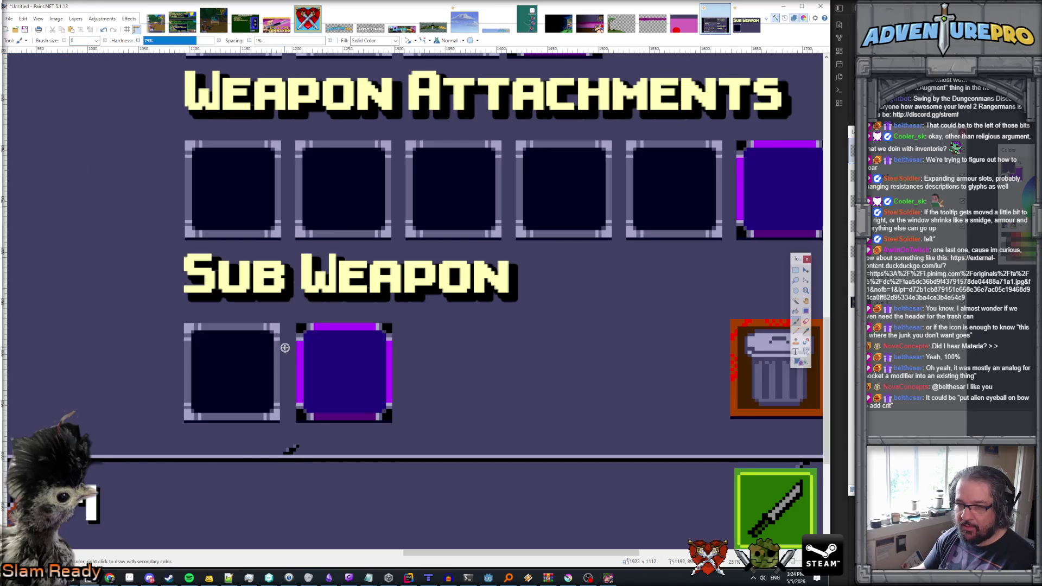
pyautogui.scroll(4, 285, 348)
pyautogui.click(806, 351)
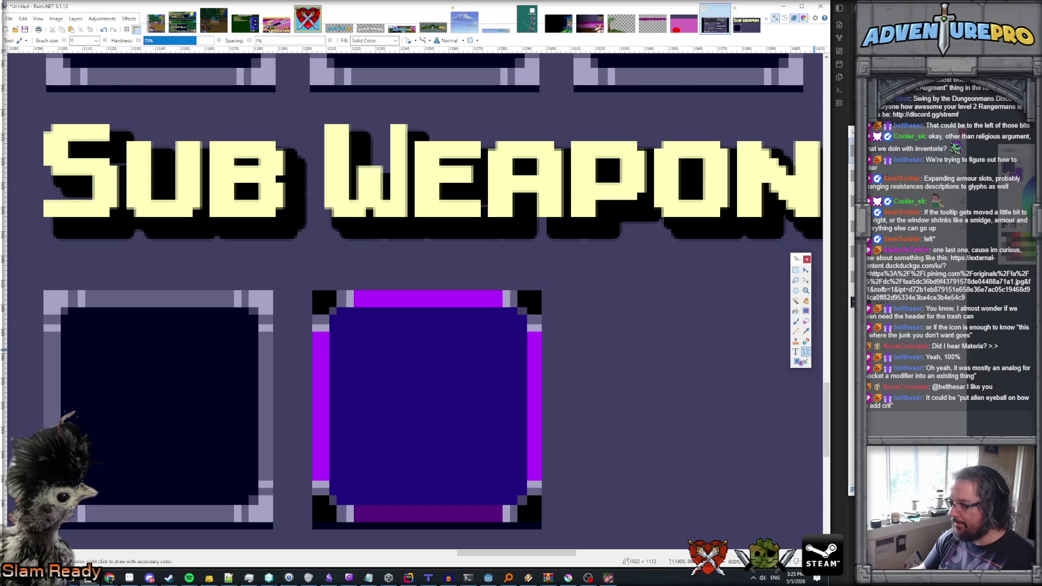
pyautogui.moveTo(302, 355); pyautogui.dragTo(274, 357)
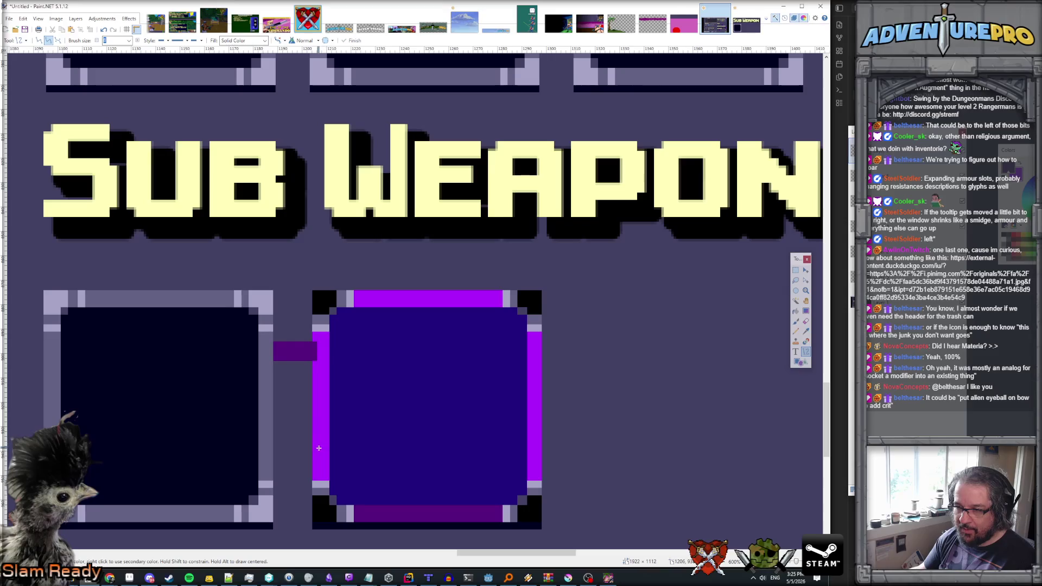
pyautogui.moveTo(313, 450); pyautogui.dragTo(274, 450)
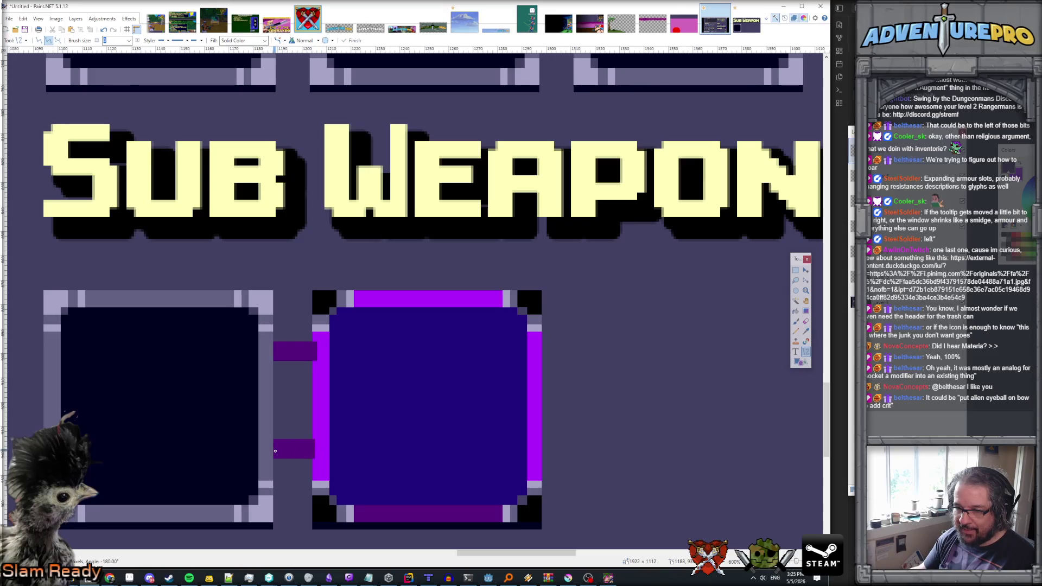
pyautogui.scroll(-5, 290, 454)
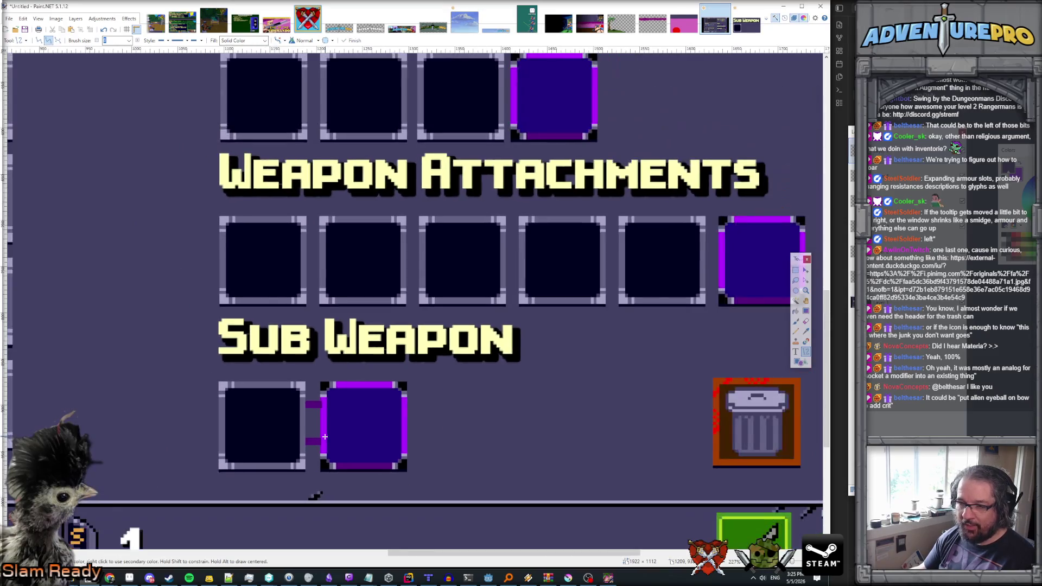
pyautogui.scroll(-3, 335, 433)
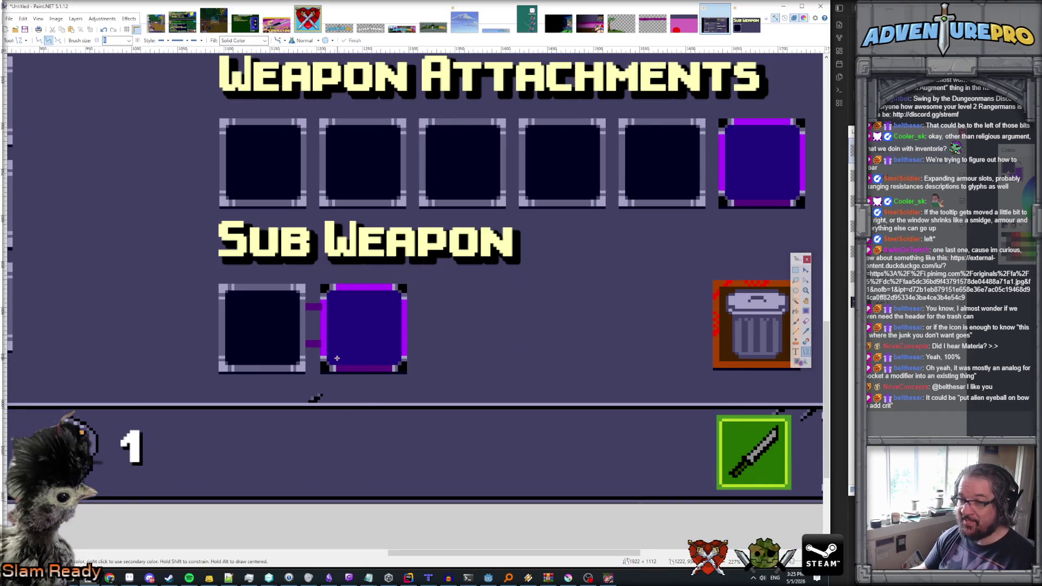
pyautogui.scroll(-3, 337, 358)
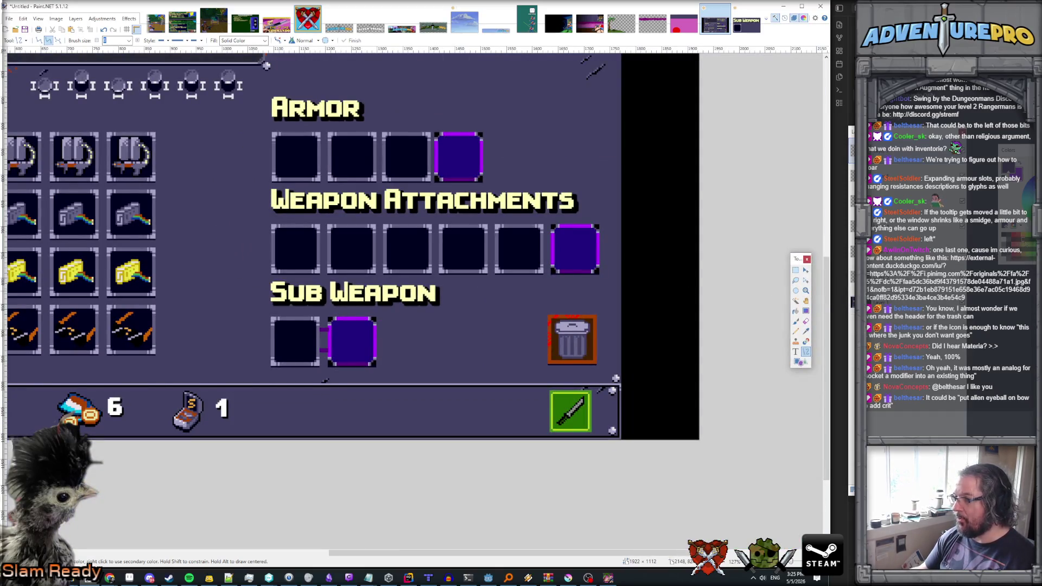
pyautogui.scroll(5, 342, 341)
pyautogui.scroll(-1, 298, 328)
pyautogui.scroll(2, 279, 291)
pyautogui.scroll(-2, 282, 294)
pyautogui.scroll(2, 279, 289)
pyautogui.scroll(3, 273, 290)
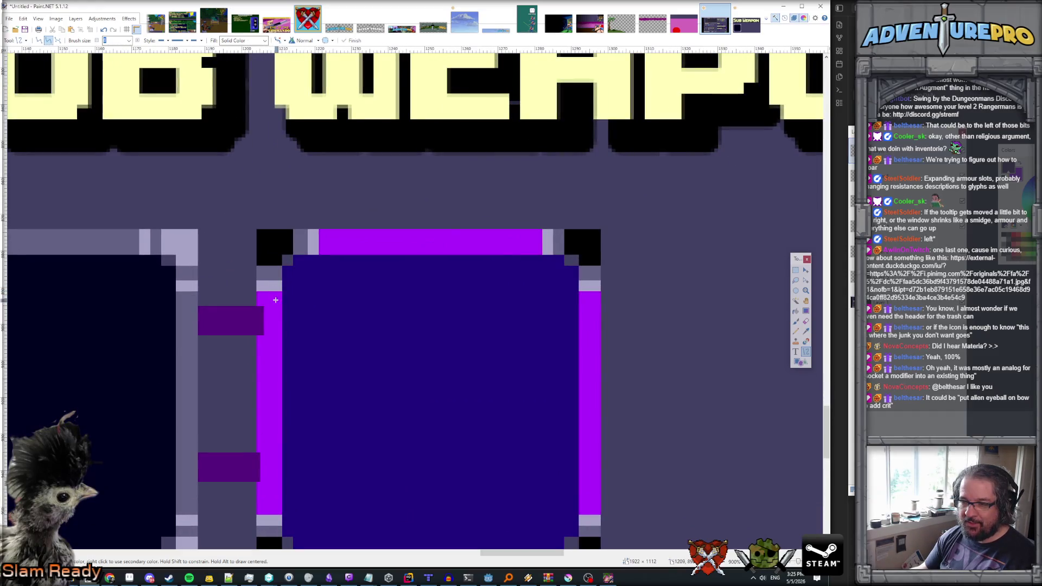
pyautogui.scroll(-8, 279, 297)
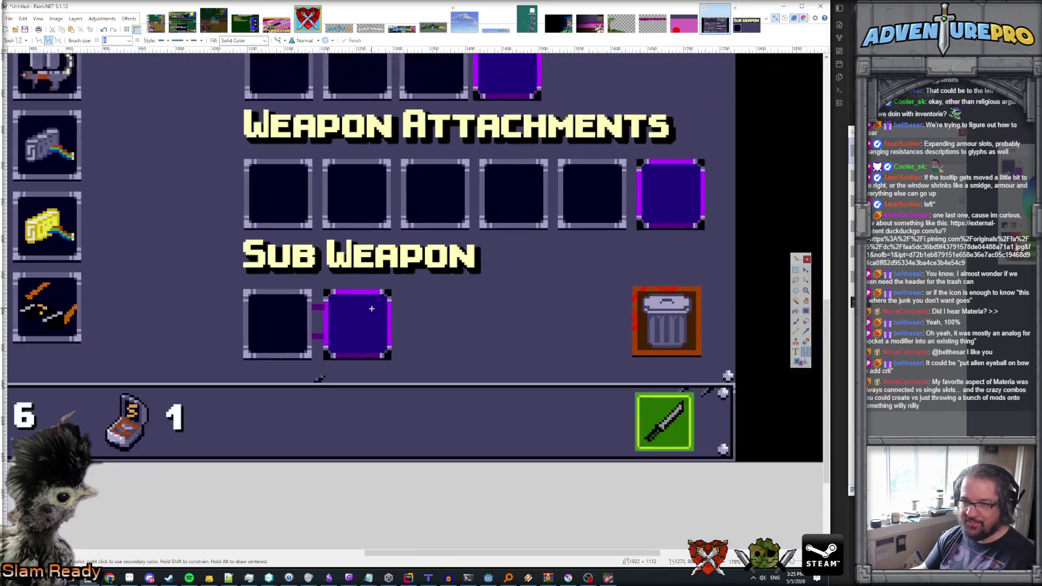
pyautogui.scroll(3, 343, 304)
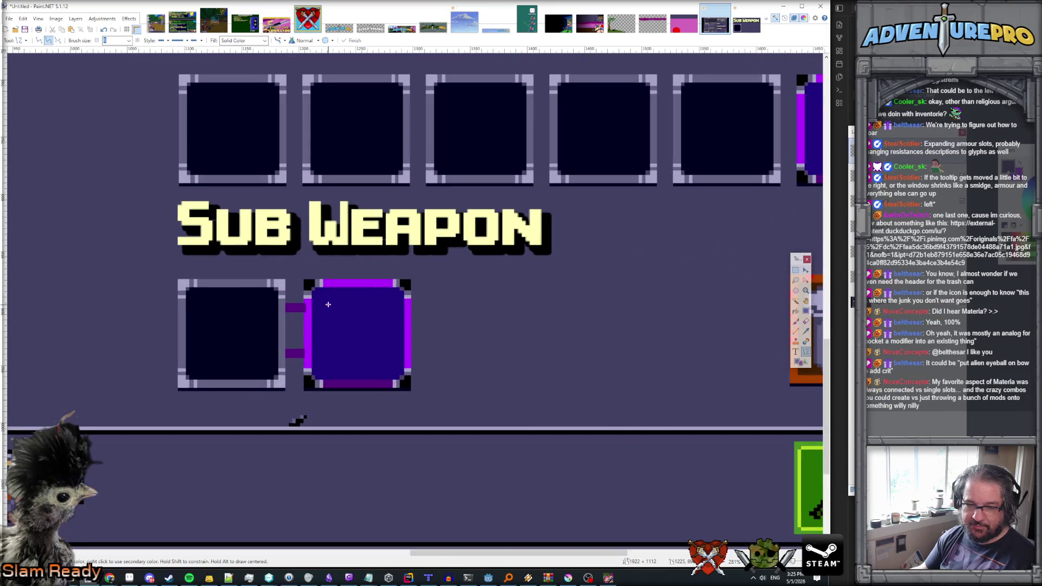
pyautogui.scroll(2, 327, 304)
pyautogui.scroll(-3, 315, 296)
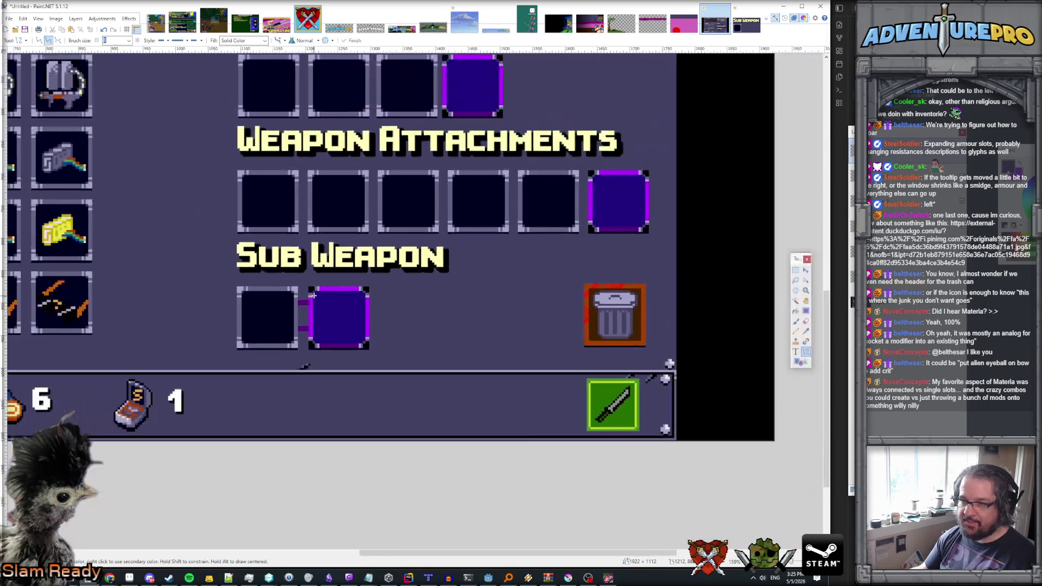
pyautogui.scroll(4, 313, 296)
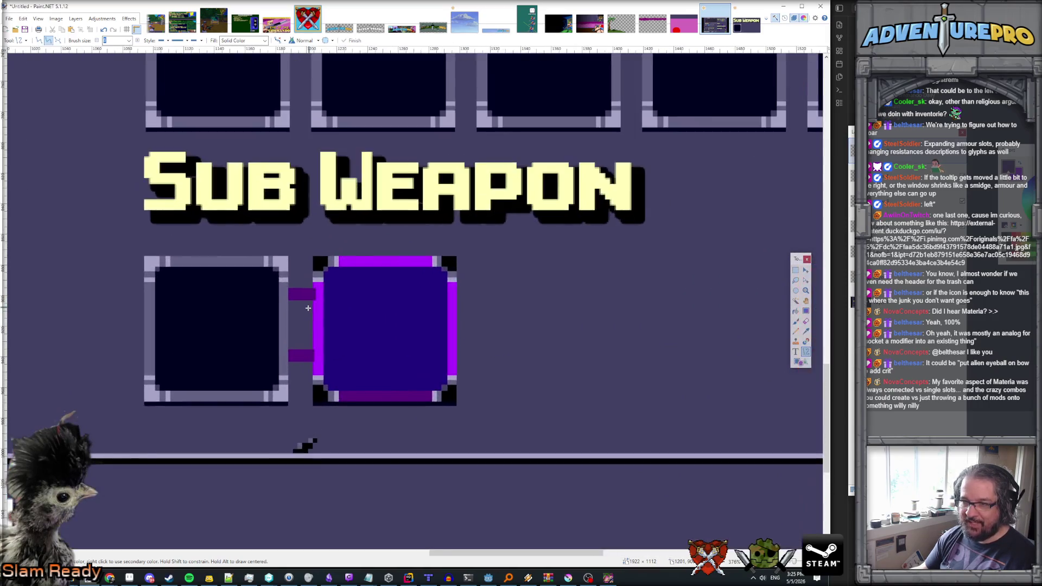
pyautogui.scroll(1, 307, 307)
# - Undo the two connector bars and draw two straight lines forming an arrow point
pyautogui.hotkey('ctrl', 'z')
pyautogui.hotkey('ctrl', 'z')
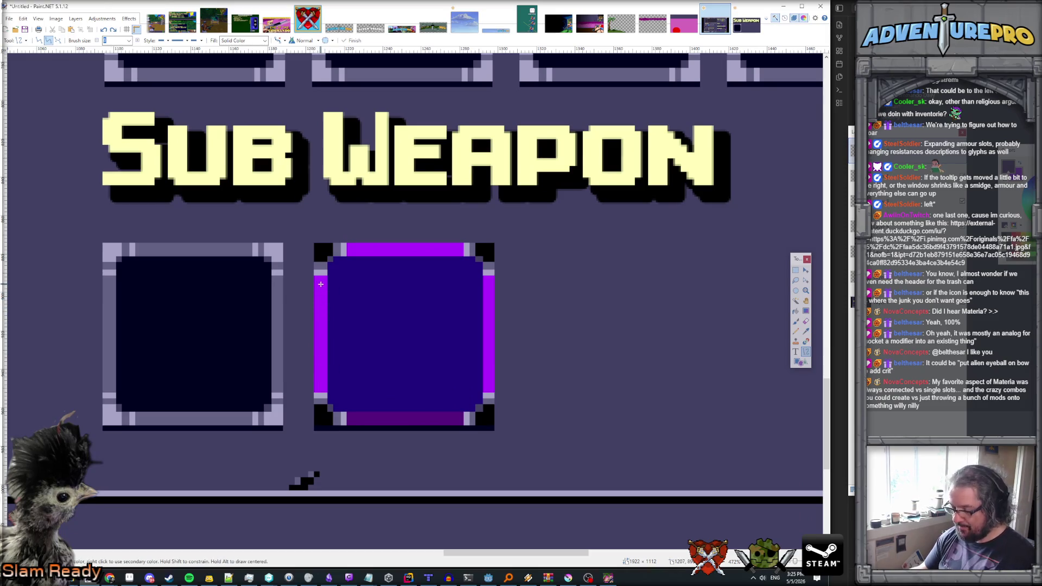
pyautogui.press('k')
pyautogui.press('l')
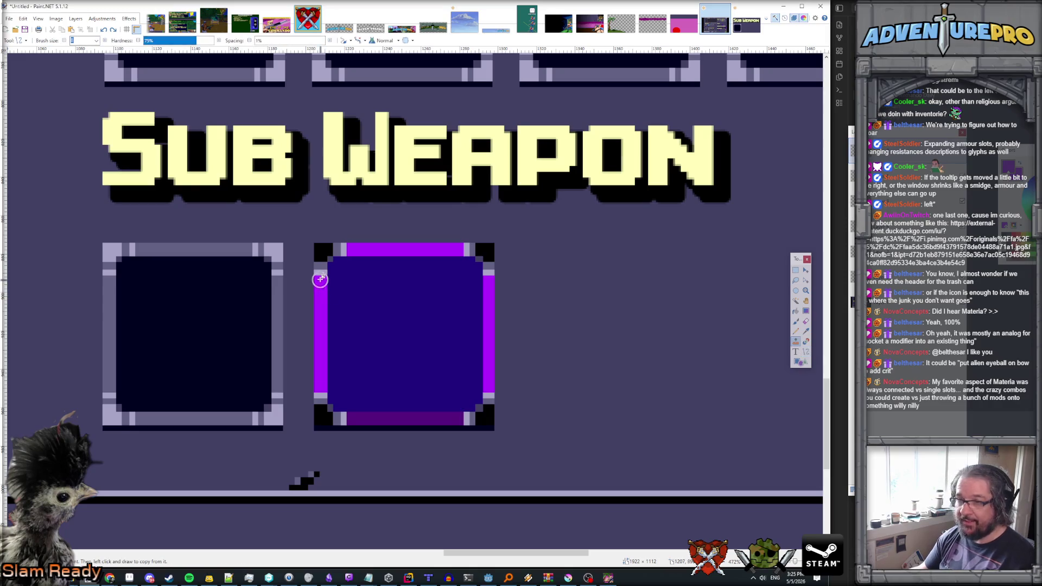
pyautogui.click(806, 352)
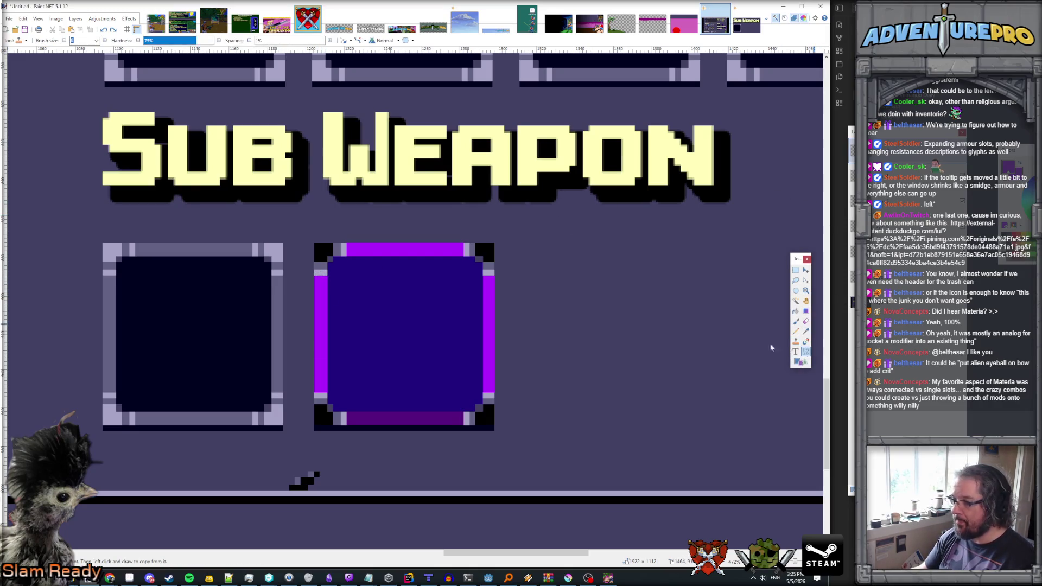
pyautogui.moveTo(319, 283); pyautogui.dragTo(308, 294)
pyautogui.moveTo(286, 324); pyautogui.dragTo(283, 331)
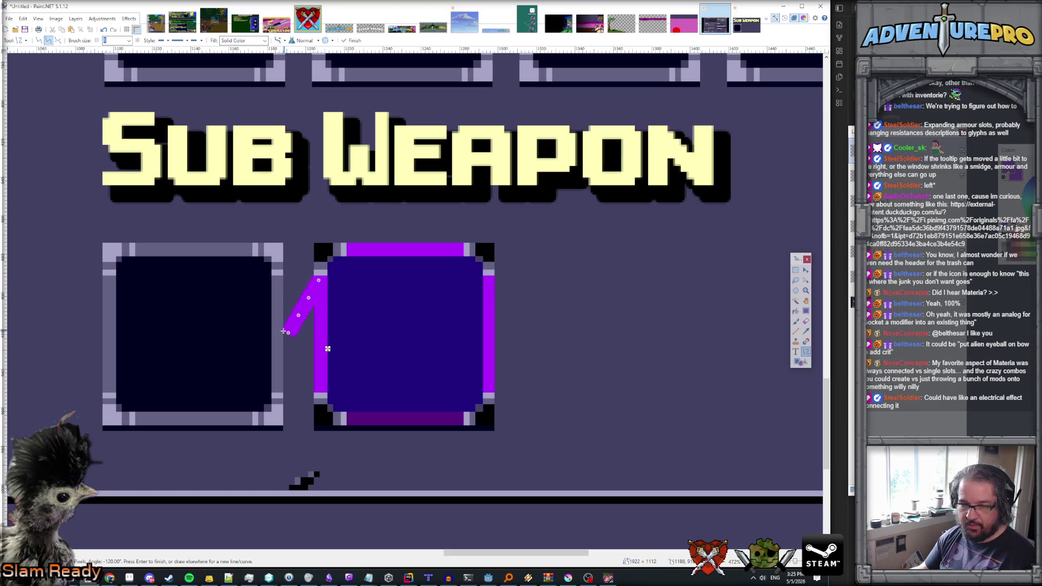
pyautogui.press('Return')
pyautogui.moveTo(322, 389); pyautogui.dragTo(286, 328)
pyautogui.press('Return')
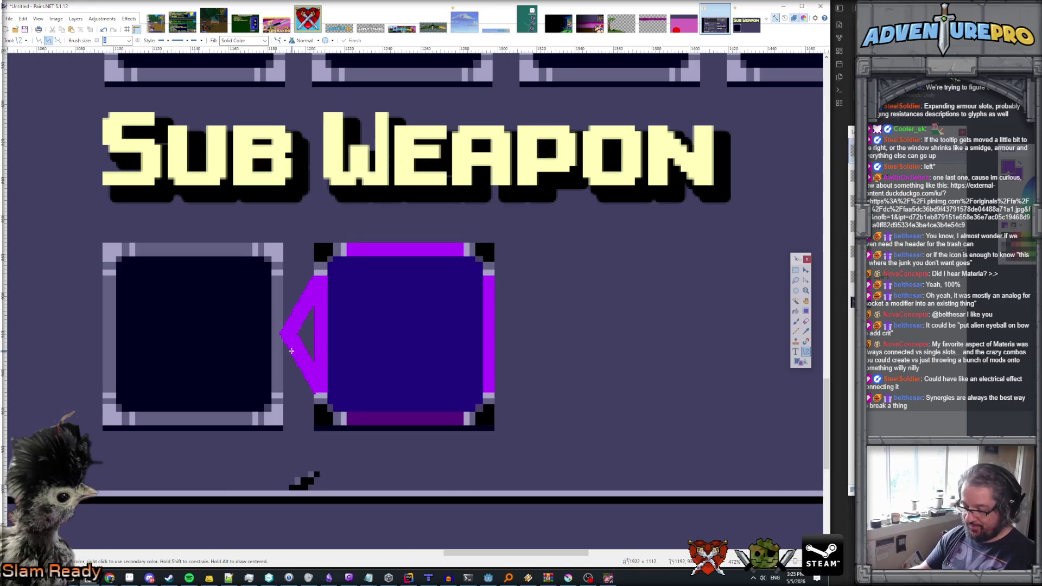
# - Fill the hollow arrow triangle with purple so it becomes solid
pyautogui.press('f')
pyautogui.click(304, 335)
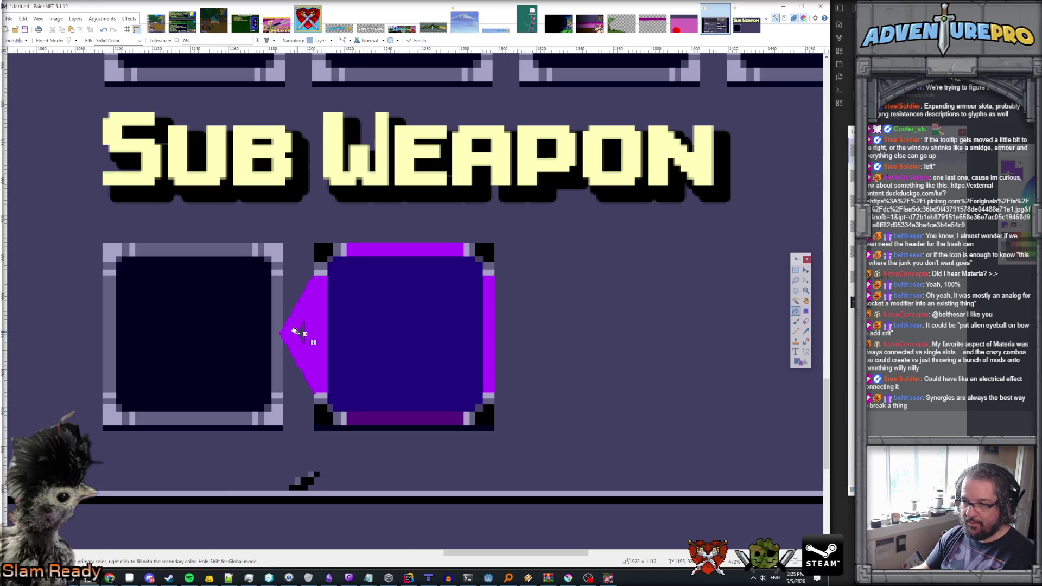
pyautogui.press('b')
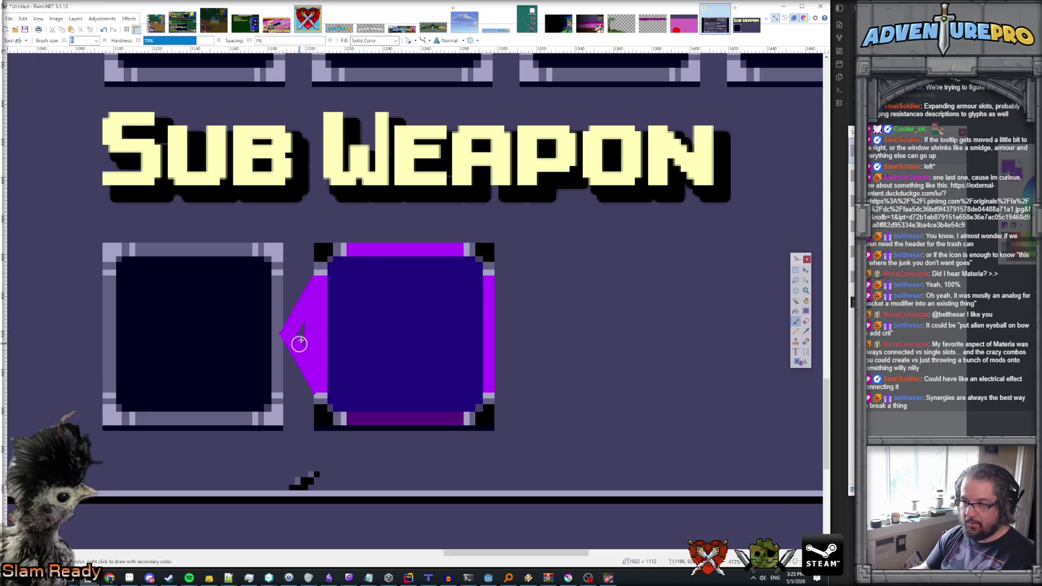
pyautogui.keyDown('ctrl'); pyautogui.scroll(-4, 307, 333); pyautogui.keyUp('ctrl')
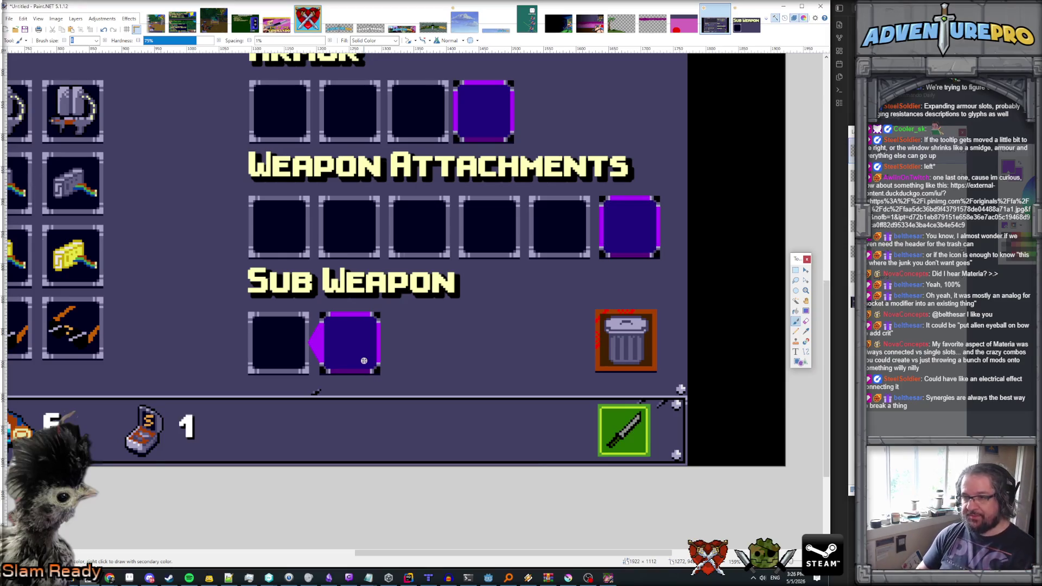
pyautogui.hscroll(-5, 364, 360)
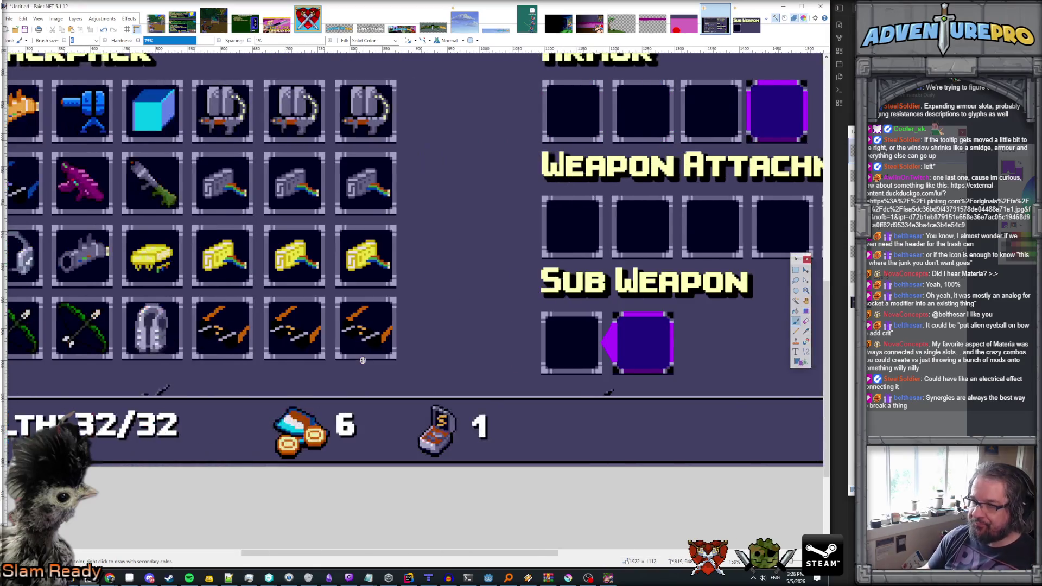
pyautogui.scroll(2, 363, 356)
pyautogui.keyDown('ctrl'); pyautogui.scroll(-5, 363, 354); pyautogui.keyUp('ctrl')
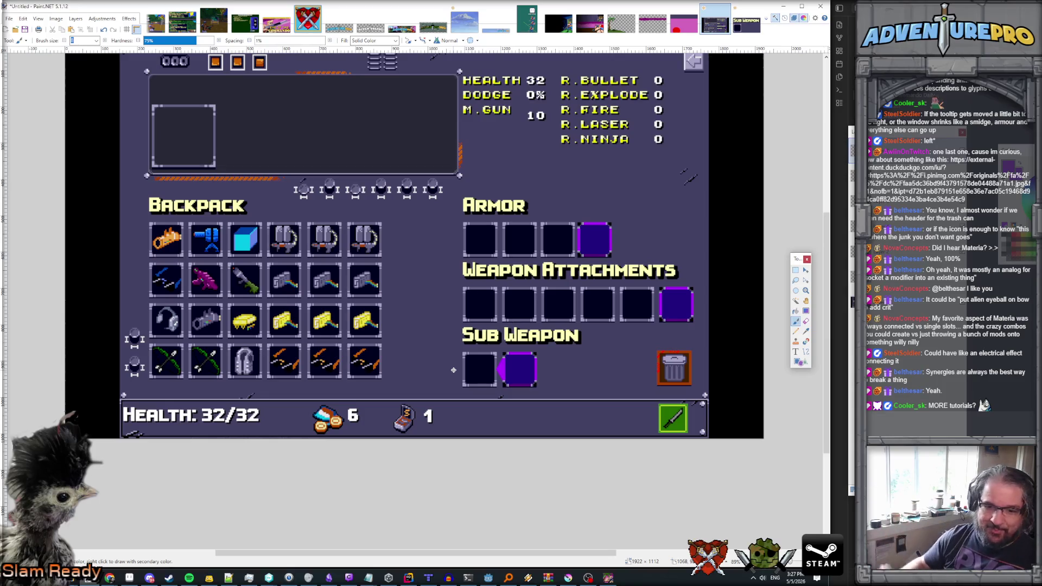
pyautogui.scroll(-3, 385, 338)
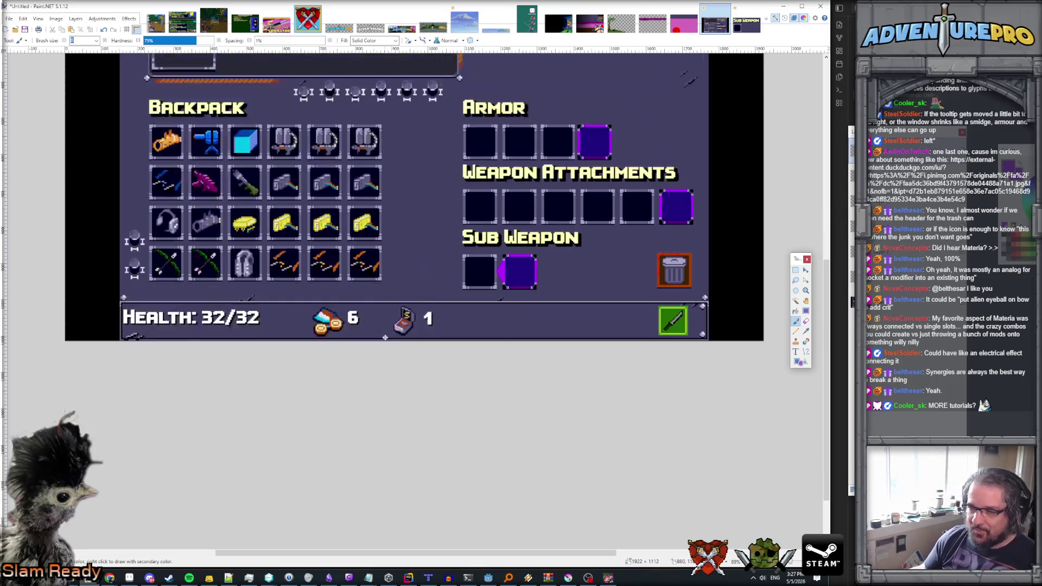
pyautogui.scroll(4, 385, 338)
pyautogui.scroll(-3, 384, 338)
pyautogui.scroll(2, 385, 337)
pyautogui.scroll(-2, 385, 337)
pyautogui.scroll(3, 384, 337)
pyautogui.scroll(-3, 385, 337)
pyautogui.scroll(2, 385, 337)
pyautogui.scroll(-1, 385, 337)
pyautogui.scroll(1, 385, 337)
pyautogui.scroll(-1, 384, 338)
pyautogui.scroll(1, 385, 338)
pyautogui.scroll(-1, 385, 337)
pyautogui.scroll(1, 385, 338)
pyautogui.scroll(-1, 385, 337)
pyautogui.scroll(1, 385, 338)
pyautogui.scroll(-1, 385, 337)
pyautogui.scroll(1, 385, 338)
pyautogui.scroll(-1, 385, 337)
pyautogui.scroll(1, 385, 338)
pyautogui.scroll(-1, 385, 338)
pyautogui.scroll(1, 385, 338)
pyautogui.scroll(-1, 384, 337)
pyautogui.scroll(1, 384, 337)
pyautogui.scroll(-1, 385, 338)
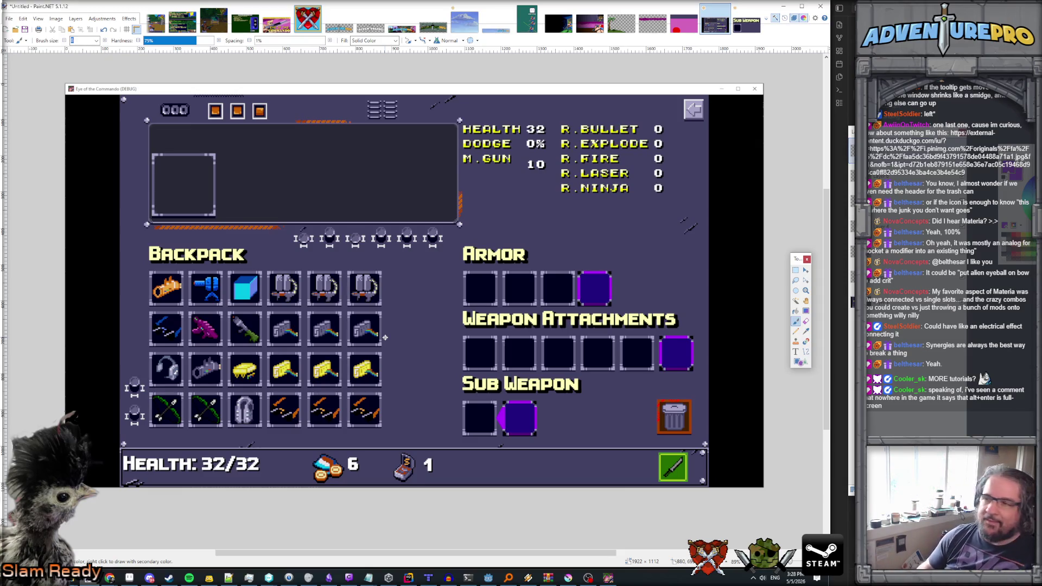
pyautogui.hotkey('alt', 'Tab')
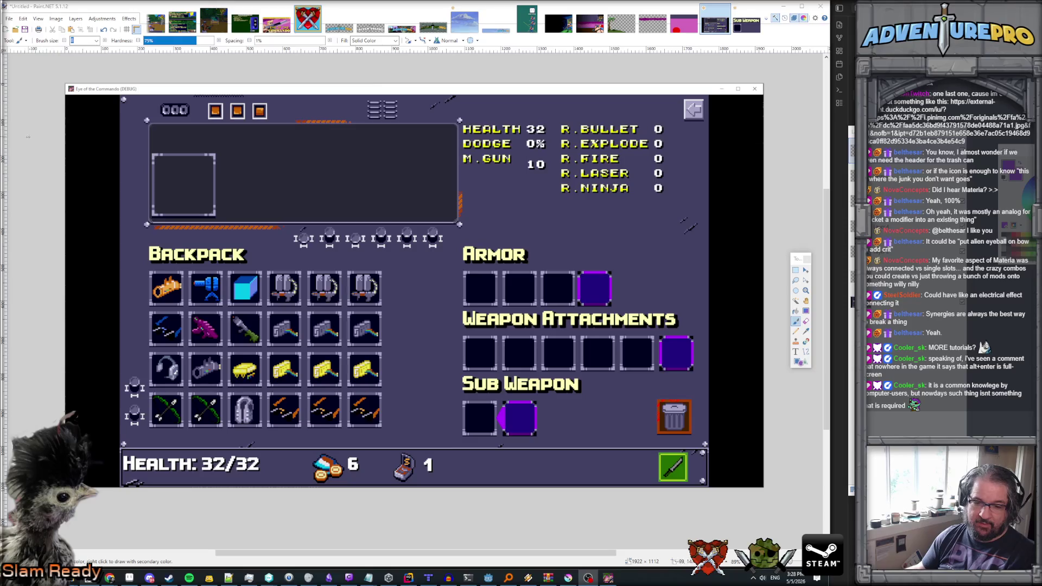
# - Cover the HEALTH, DODGE and resistance stats text with a dark filled rectangle
pyautogui.click(75, 19)
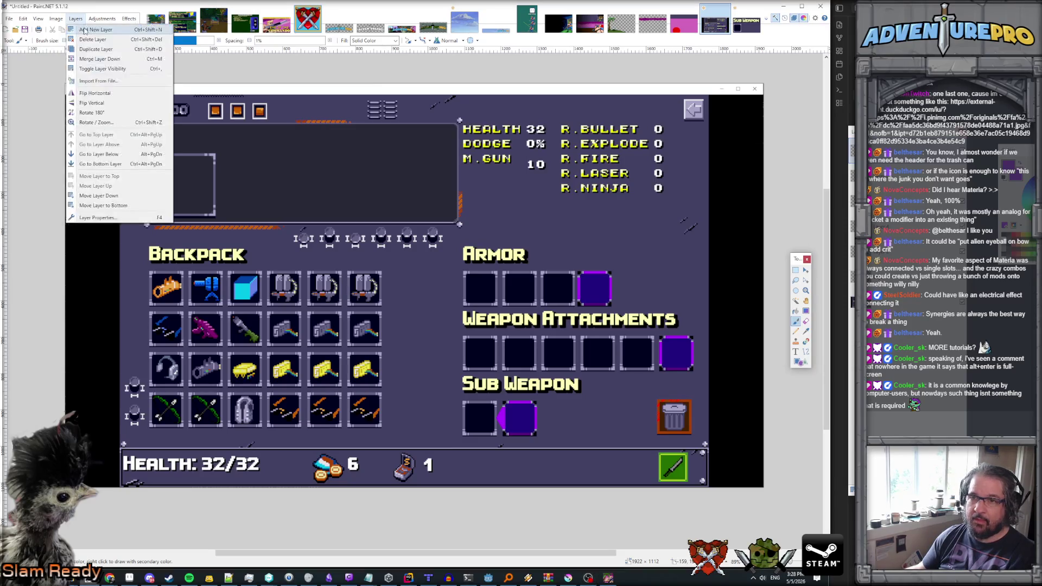
pyautogui.press('Escape')
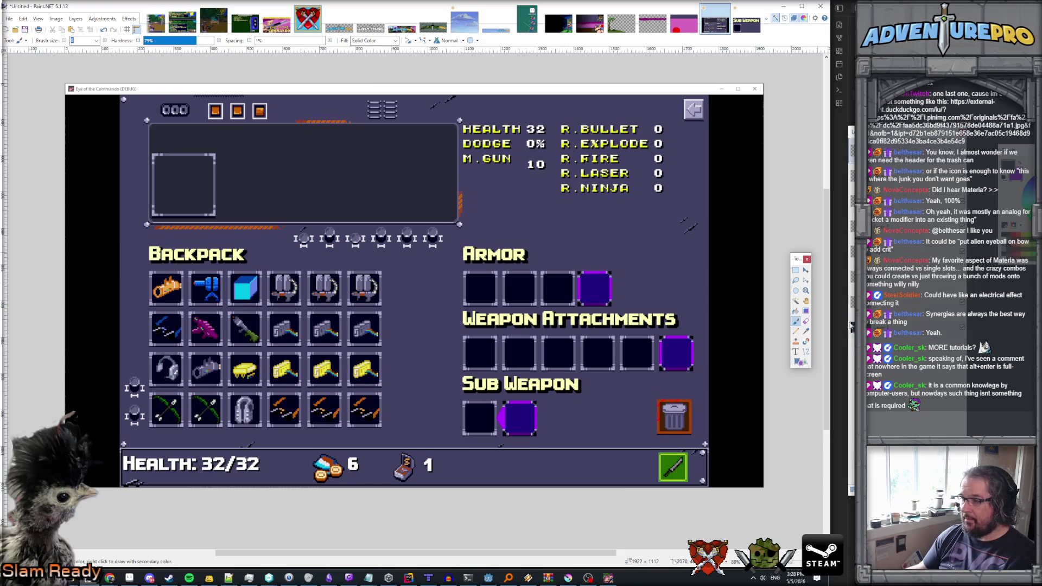
pyautogui.click(799, 361)
pyautogui.moveTo(463, 126); pyautogui.dragTo(685, 230)
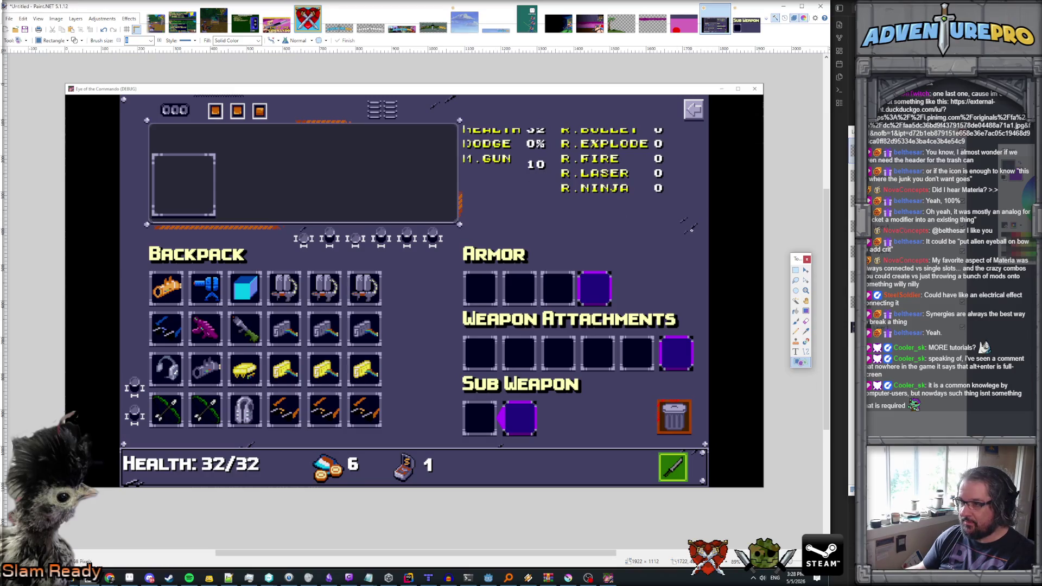
pyautogui.press('f')
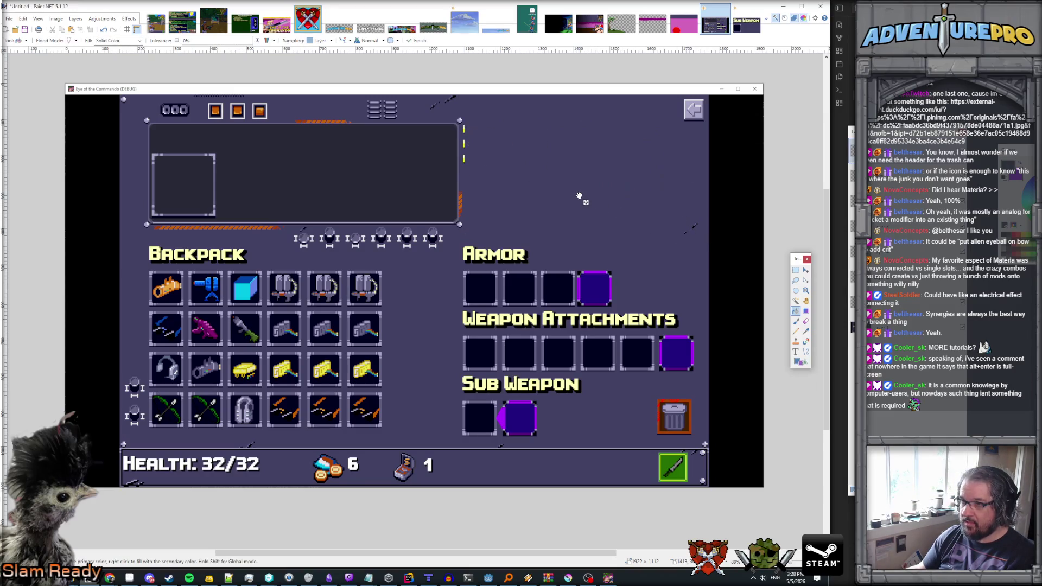
# - Paint over the yellow dashes beside the top item-description panel
pyautogui.scroll(4, 477, 158)
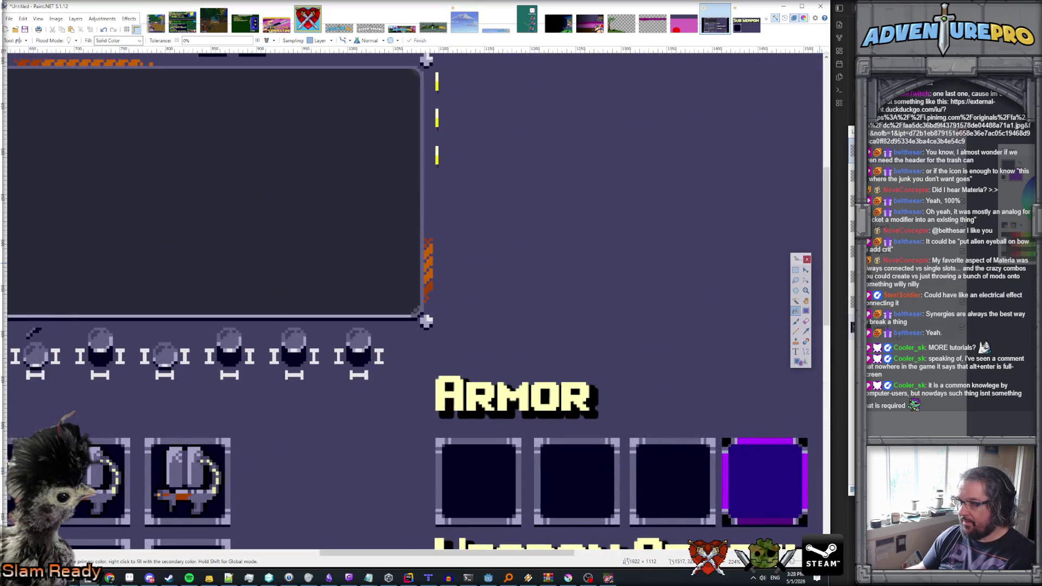
pyautogui.press('k')
pyautogui.press('b')
pyautogui.moveTo(438, 169); pyautogui.dragTo(437, 74)
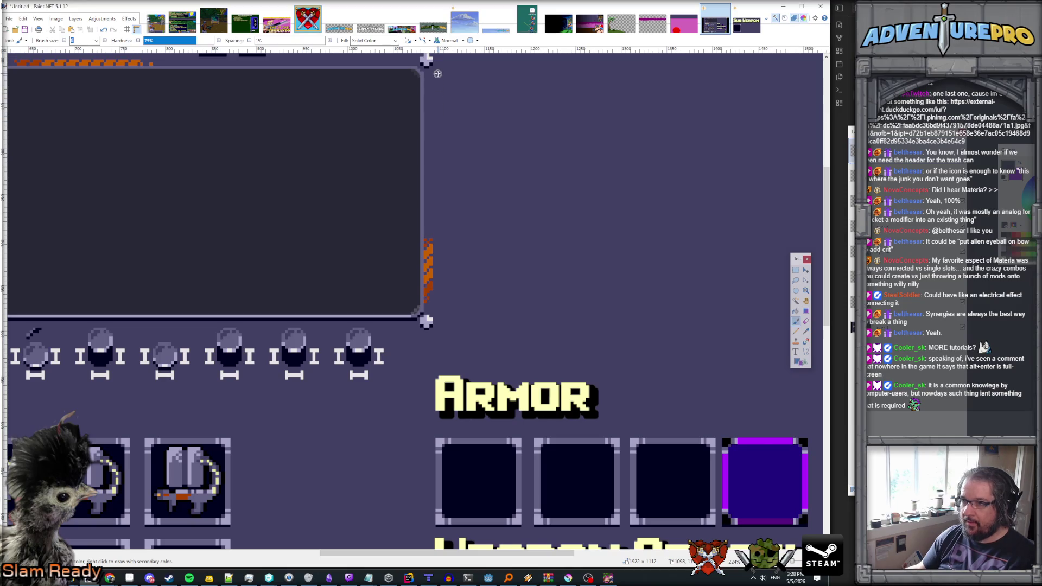
pyautogui.scroll(-3, 495, 118)
pyautogui.scroll(-1, 511, 131)
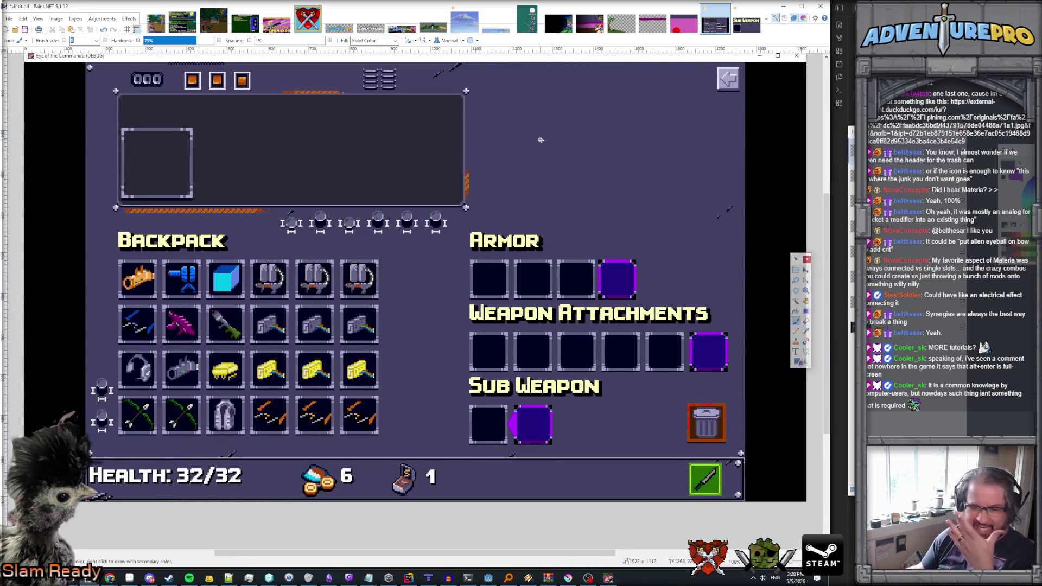